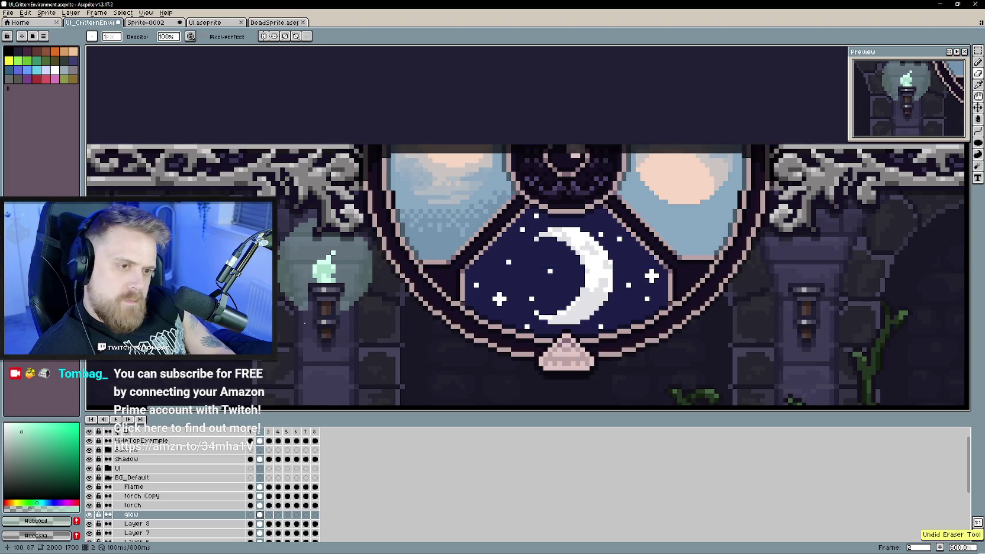
# - Delete the glow cel on frame 2 and play the animation to check it
pyautogui.click(155, 514)
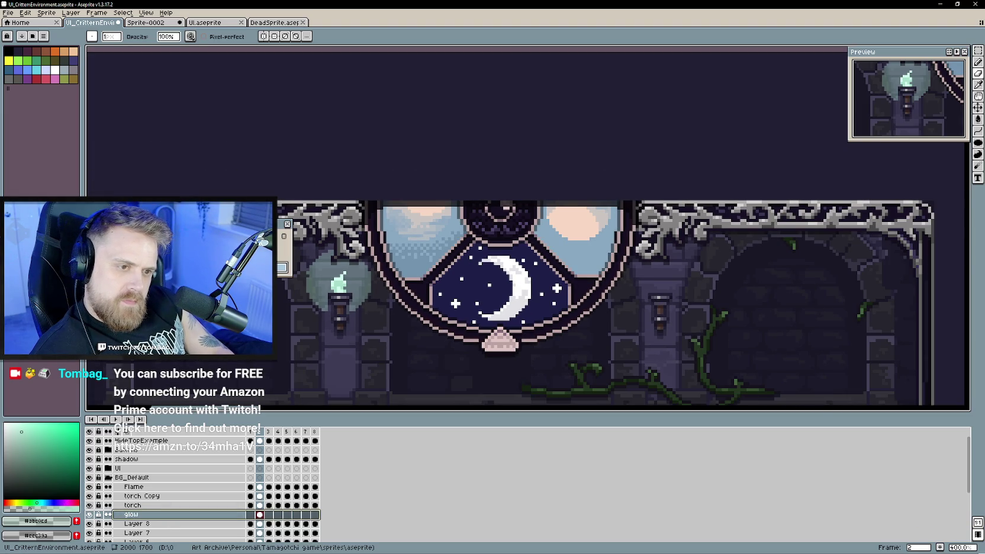
pyautogui.press('Delete')
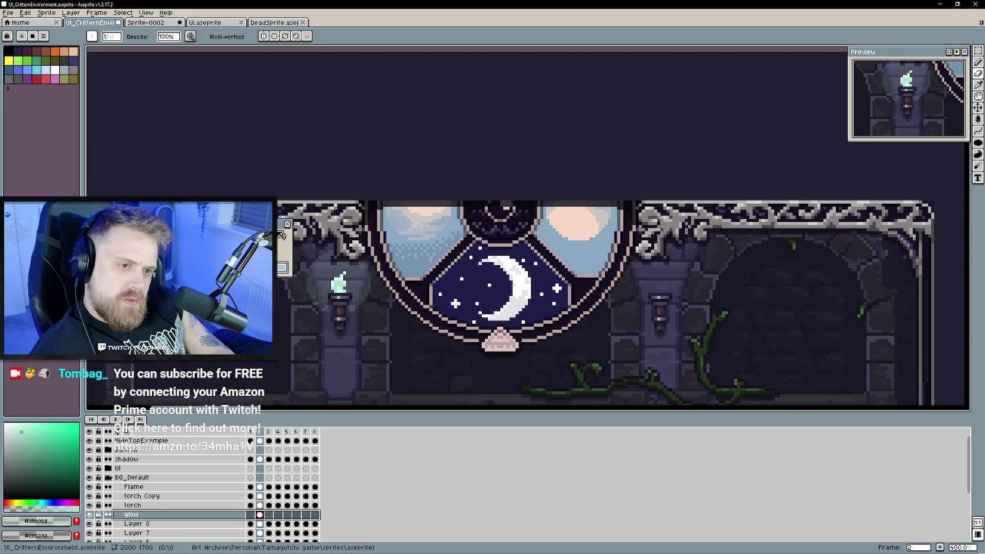
pyautogui.click(115, 419)
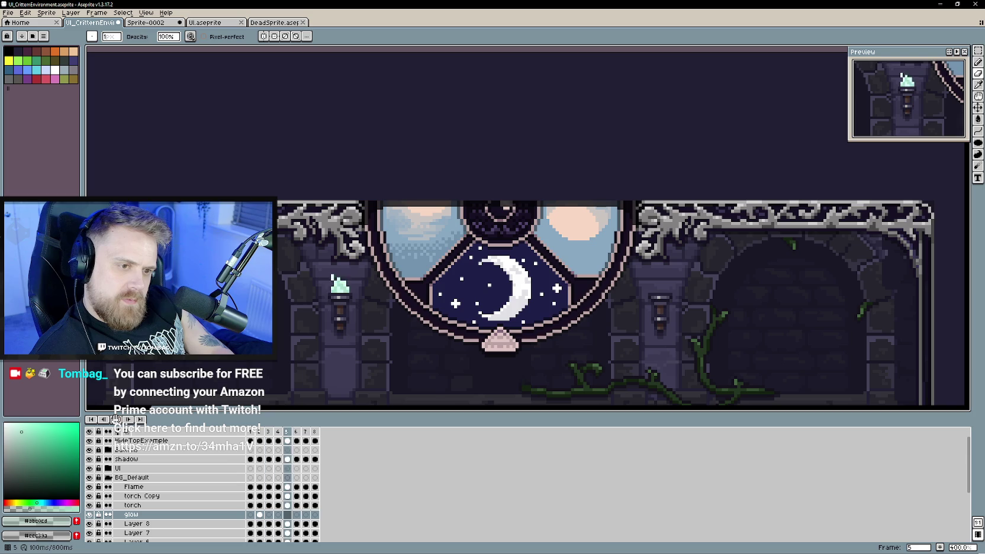
pyautogui.click(260, 515)
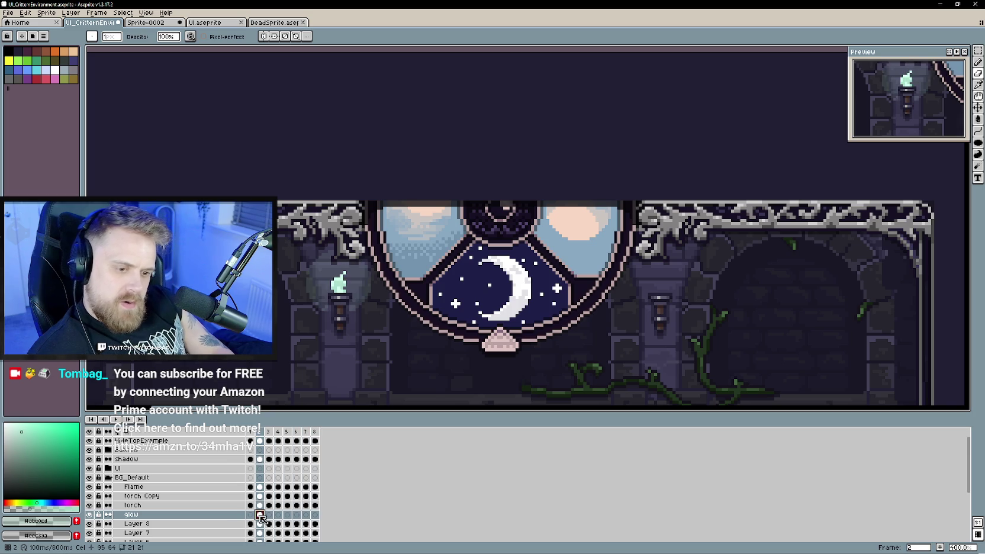
# - Select the glow cels and step back through them to frame 1
pyautogui.moveTo(251, 517); pyautogui.dragTo(317, 515)
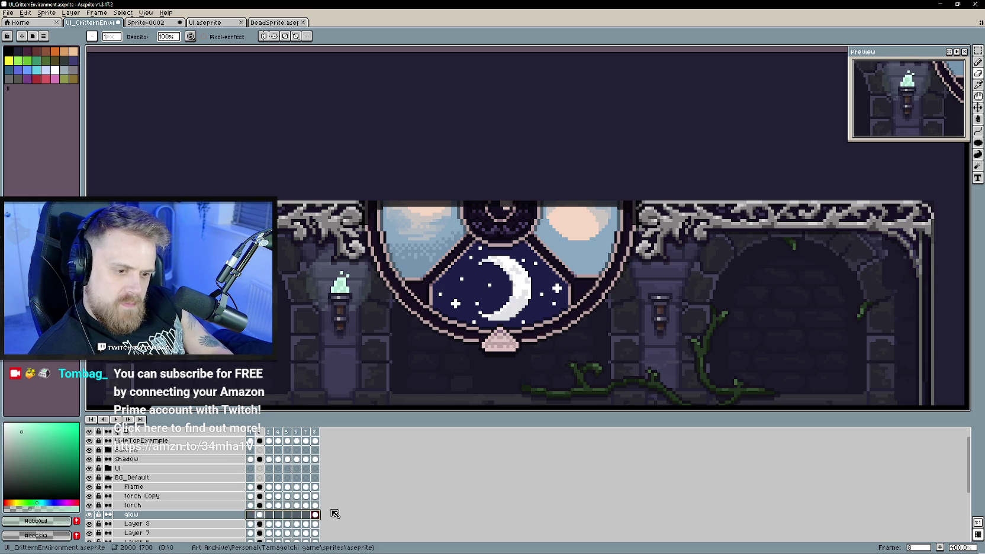
pyautogui.click(306, 514)
pyautogui.click(296, 515)
pyautogui.click(287, 514)
pyautogui.click(278, 515)
pyautogui.click(269, 515)
pyautogui.click(260, 515)
pyautogui.click(252, 515)
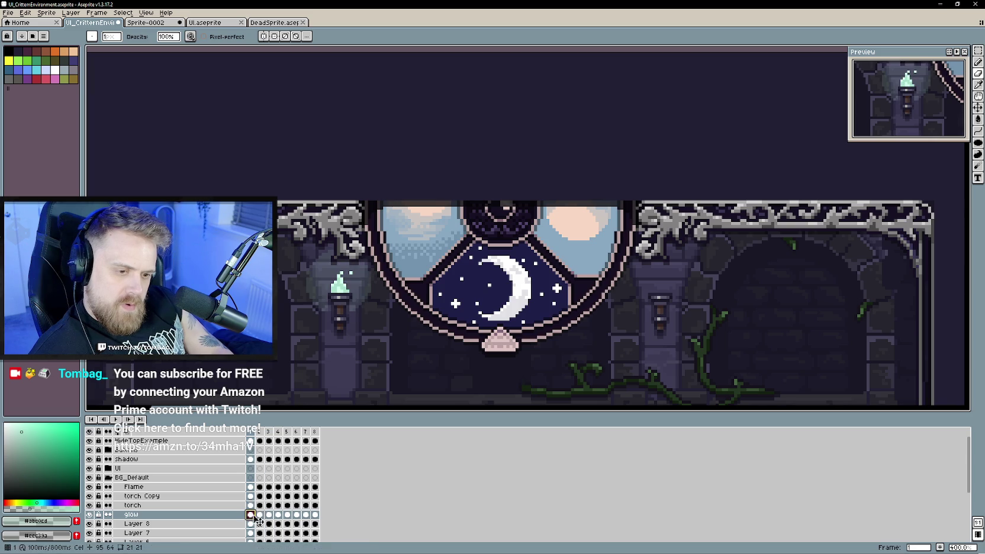
# - Set the frame 3 glow cel's opacity to 76%
pyautogui.click(259, 515)
pyautogui.click(268, 515)
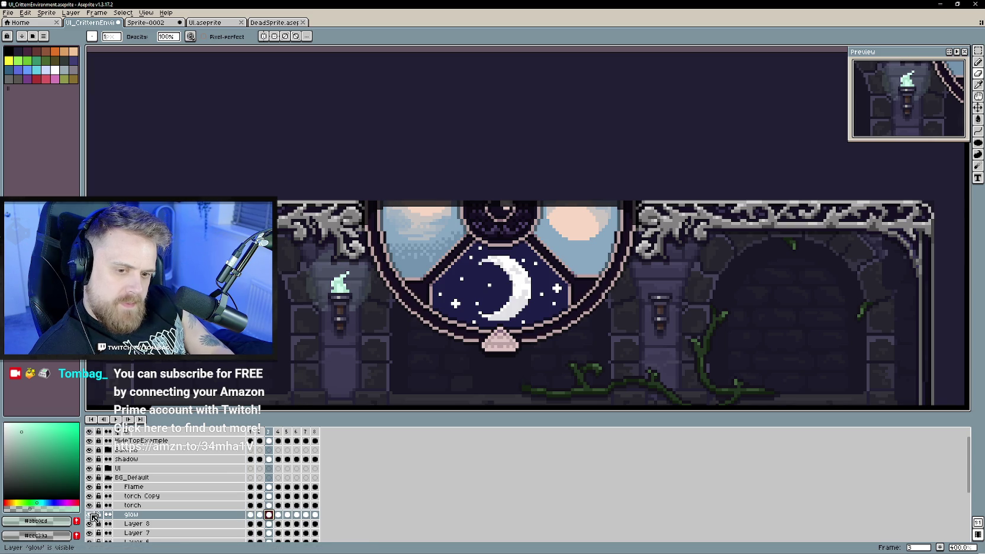
pyautogui.doubleClick(270, 515)
pyautogui.moveTo(548, 278); pyautogui.dragTo(531, 278)
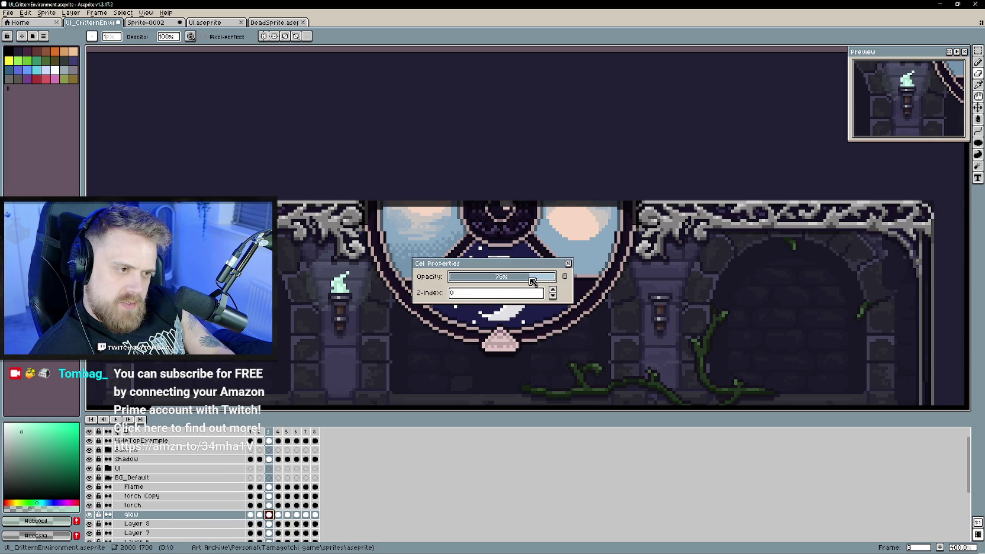
pyautogui.click(568, 264)
# - Inspect the glow layer's properties from frame 1, closing without changes
pyautogui.click(250, 515)
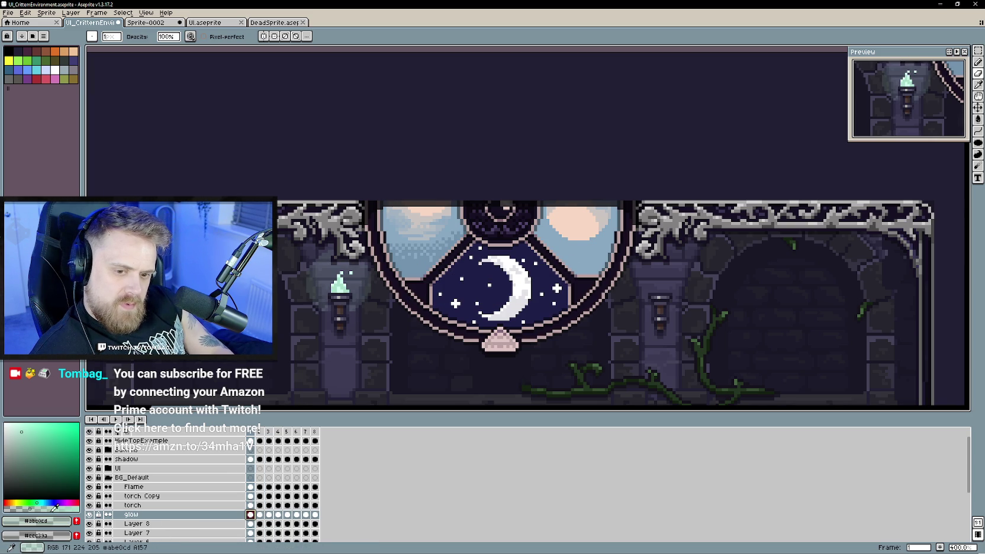
pyautogui.doubleClick(177, 517)
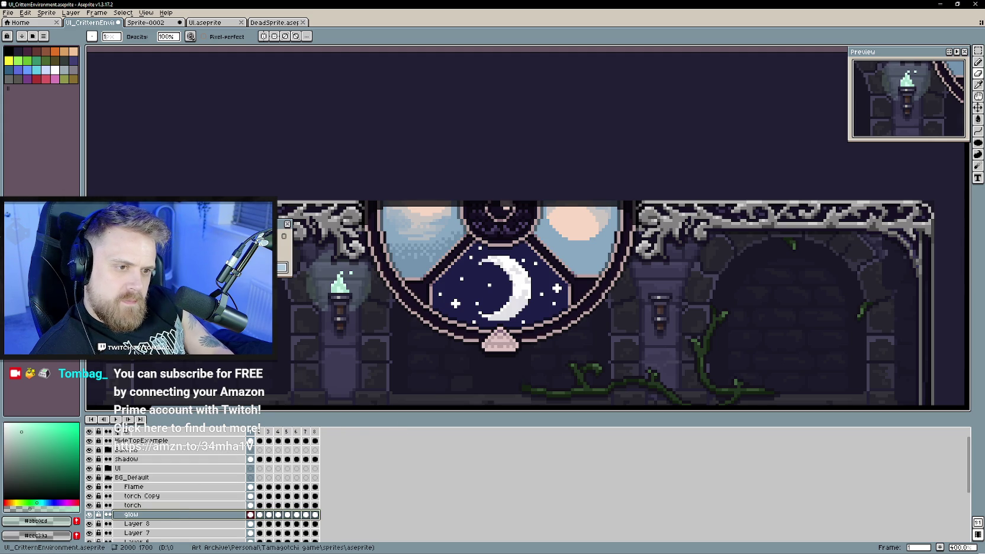
pyautogui.press('Escape')
pyautogui.scroll(-2, 296, 248)
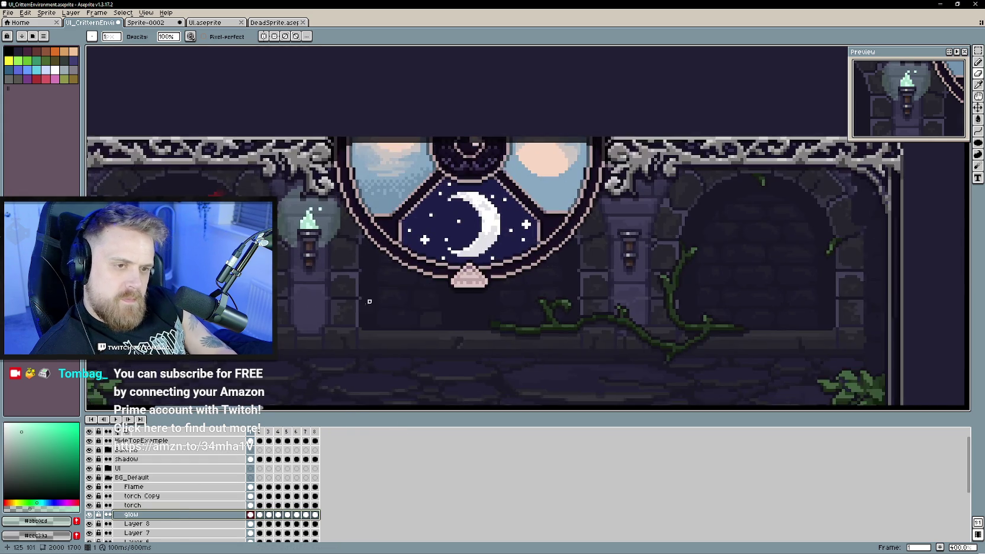
# - Step forward through the glow cels from frame 3 to watch the glow
pyautogui.click(259, 515)
pyautogui.click(268, 514)
pyautogui.click(278, 515)
pyautogui.click(287, 515)
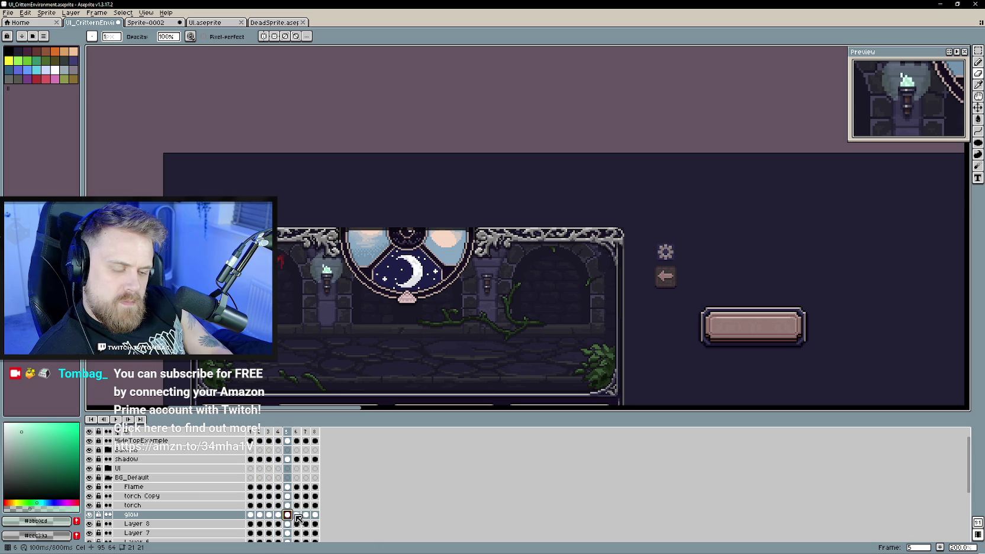
pyautogui.click(296, 515)
# - Set the frame 7 glow cel to 80% opacity and preview the flickering glow
pyautogui.doubleClick(305, 515)
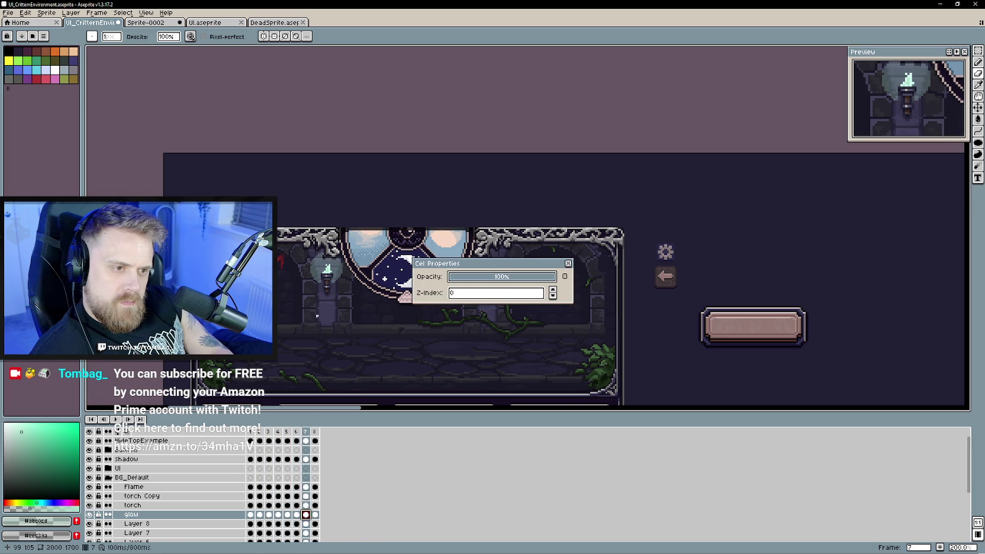
pyautogui.click(568, 263)
pyautogui.doubleClick(269, 514)
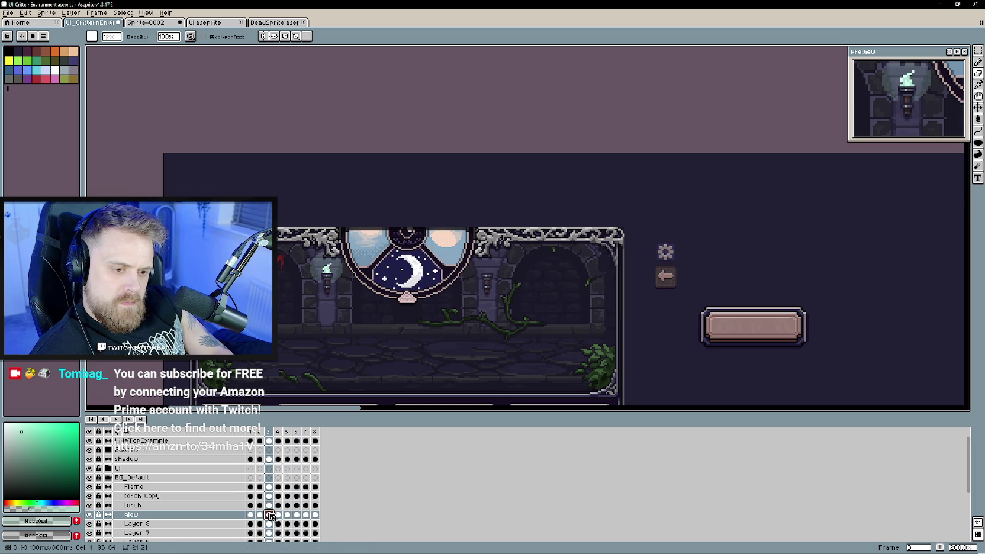
pyautogui.click(568, 263)
pyautogui.doubleClick(306, 514)
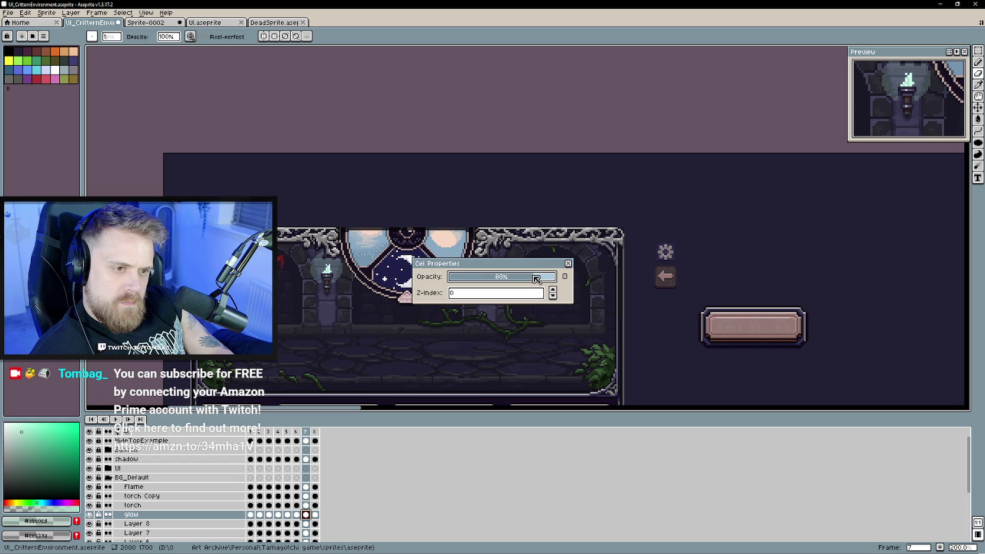
pyautogui.click(569, 264)
pyautogui.click(116, 420)
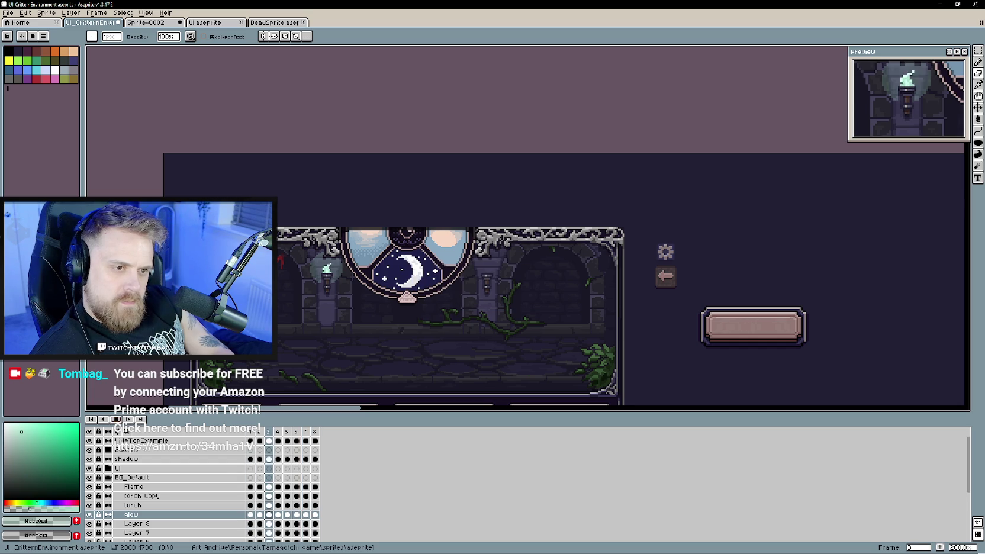
pyautogui.moveTo(268, 316)
pyautogui.mouseDown()
pyautogui.moveTo(268, 303)
pyautogui.moveTo(299, 303)
pyautogui.moveTo(313, 277)
pyautogui.mouseUp()
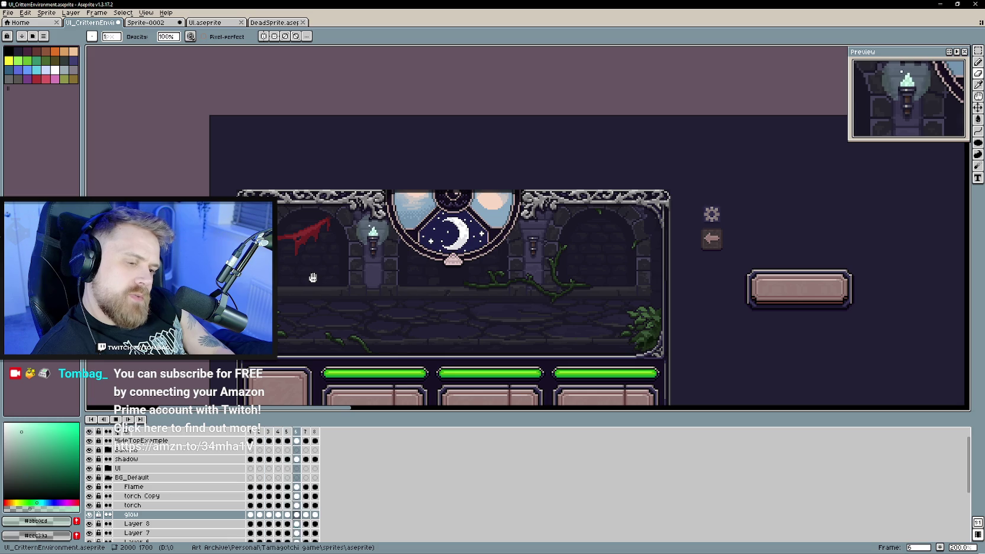
# - Move the Flame, torch Copy, torch and glow layers out of BG_Default to above it
pyautogui.scroll(-1, 312, 277)
pyautogui.scroll(1, 353, 302)
pyautogui.moveTo(345, 279); pyautogui.dragTo(369, 319)
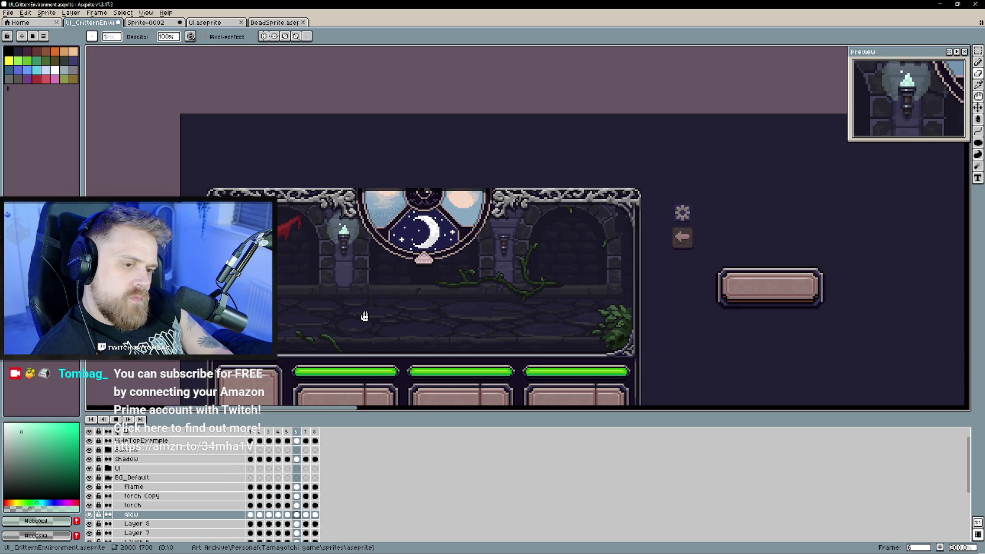
pyautogui.scroll(-1, 365, 317)
pyautogui.scroll(1, 365, 316)
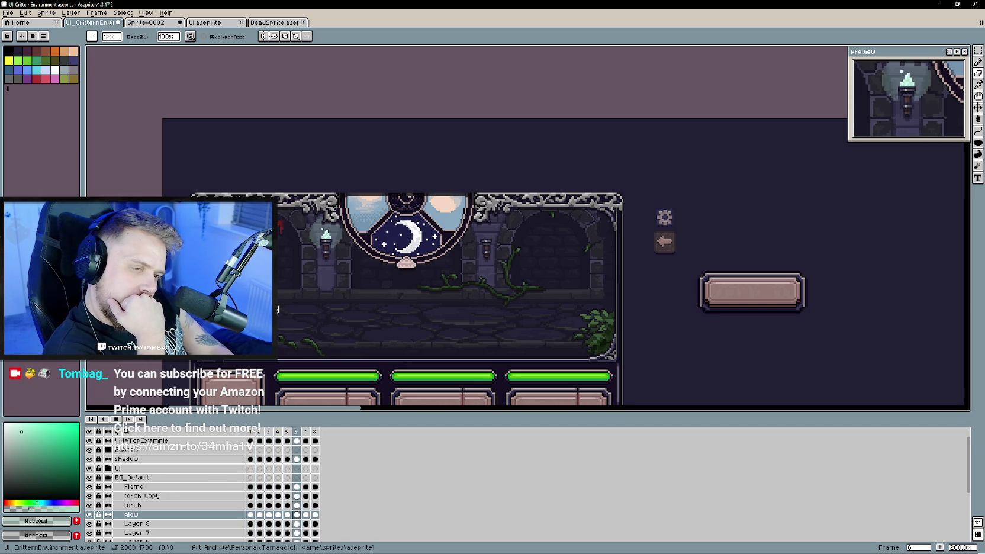
pyautogui.scroll(-1, 402, 339)
pyautogui.scroll(1, 404, 341)
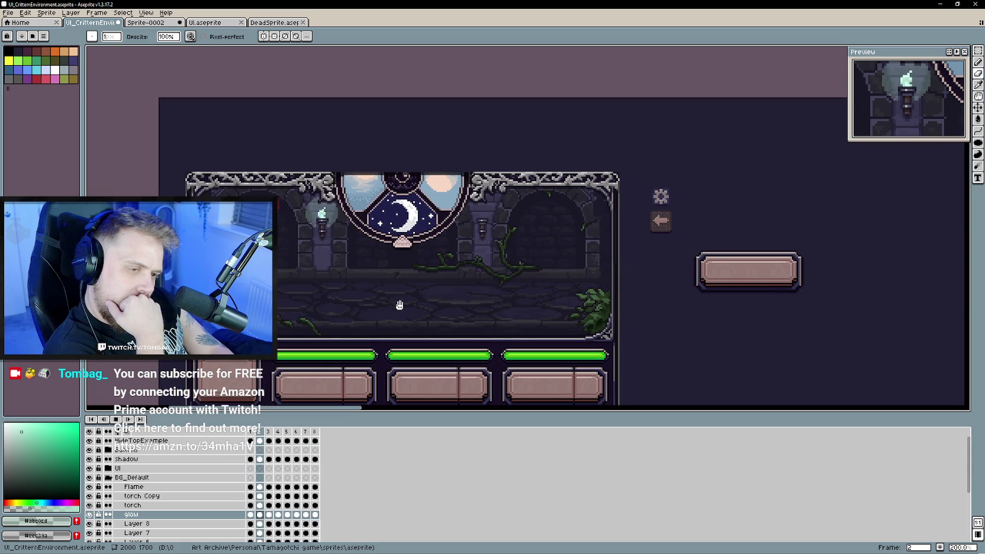
pyautogui.click(109, 478)
pyautogui.click(109, 477)
pyautogui.moveTo(137, 488)
pyautogui.mouseDown()
pyautogui.moveTo(147, 497)
pyautogui.moveTo(133, 515)
pyautogui.moveTo(123, 478)
pyautogui.mouseUp()
pyautogui.rightClick(159, 478)
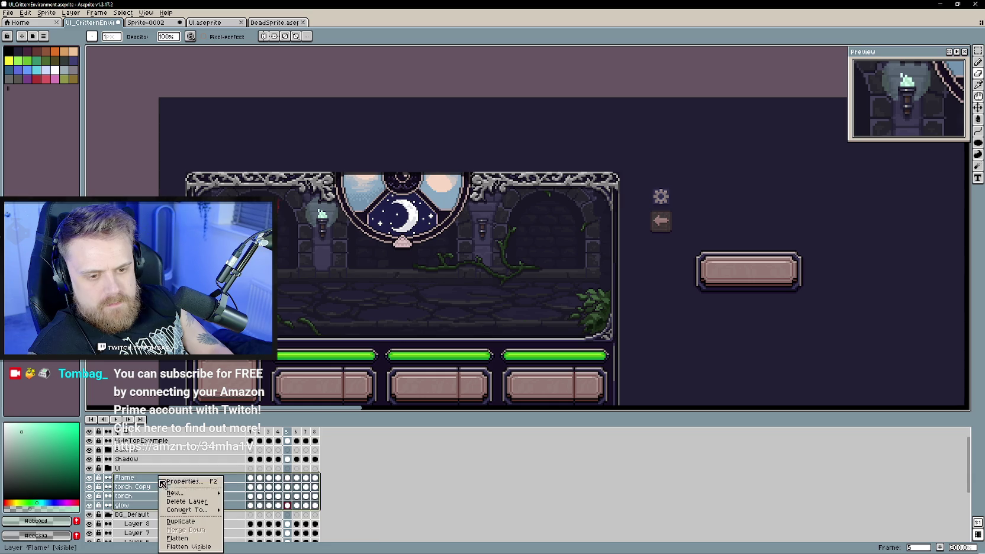
# - Group the four torch layers into a new group named Torch
pyautogui.moveTo(190, 493)
pyautogui.click(245, 502)
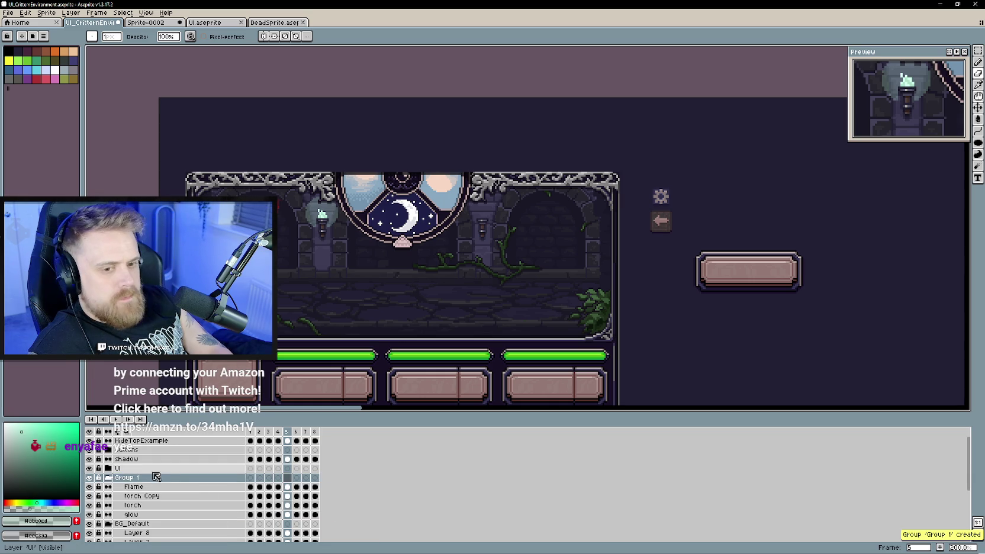
pyautogui.doubleClick(140, 479)
pyautogui.write('Torch')
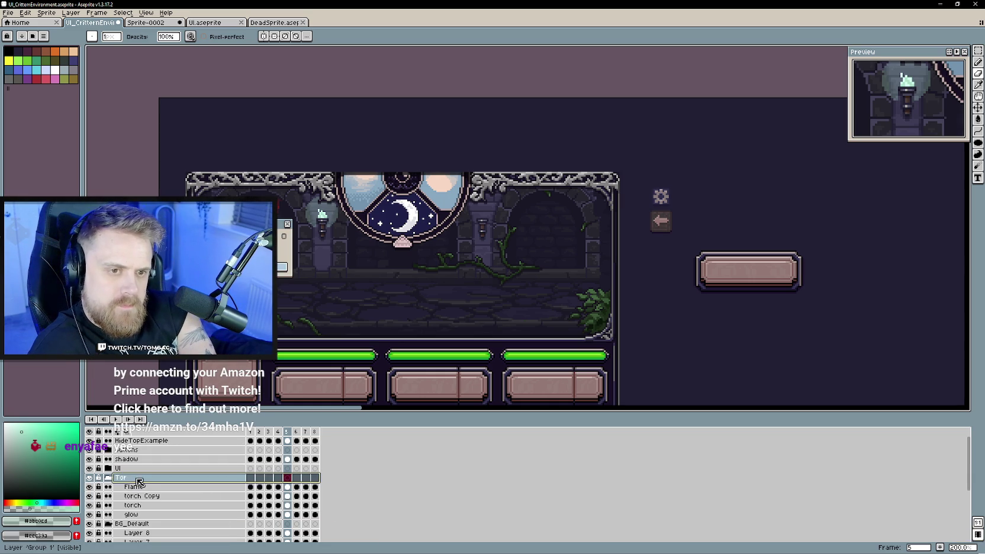
pyautogui.press('Return')
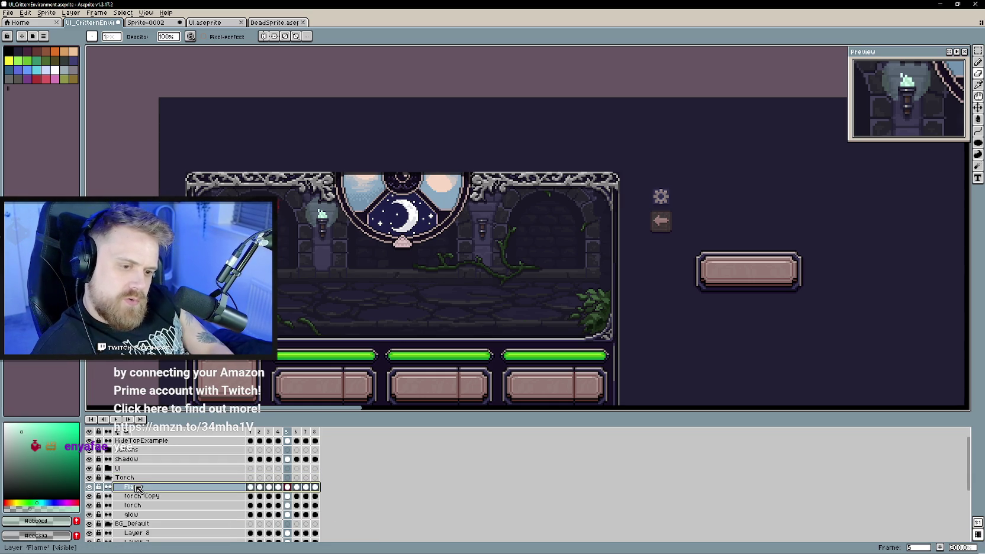
# - Collapse and hide the Torch group, and collapse BG_Default
pyautogui.click(108, 478)
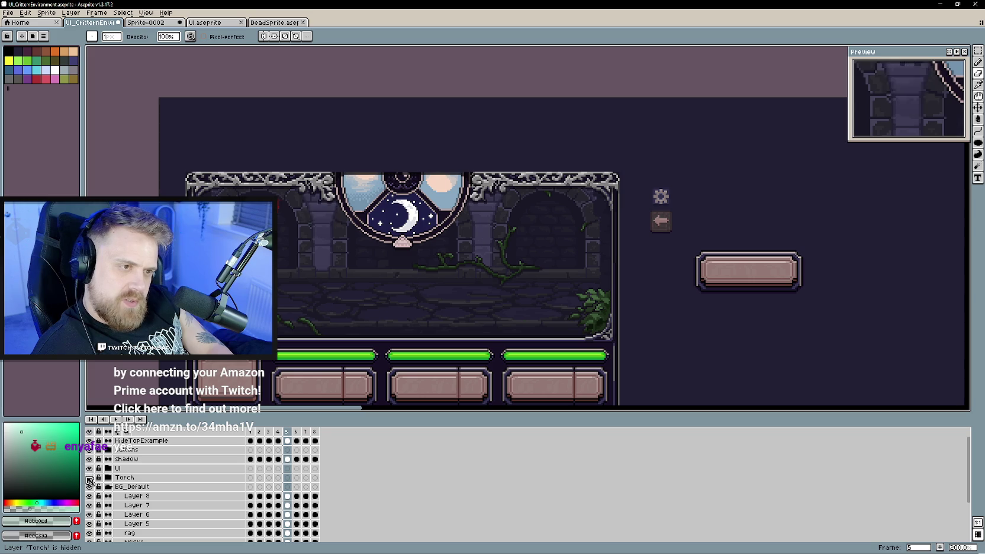
pyautogui.click(108, 486)
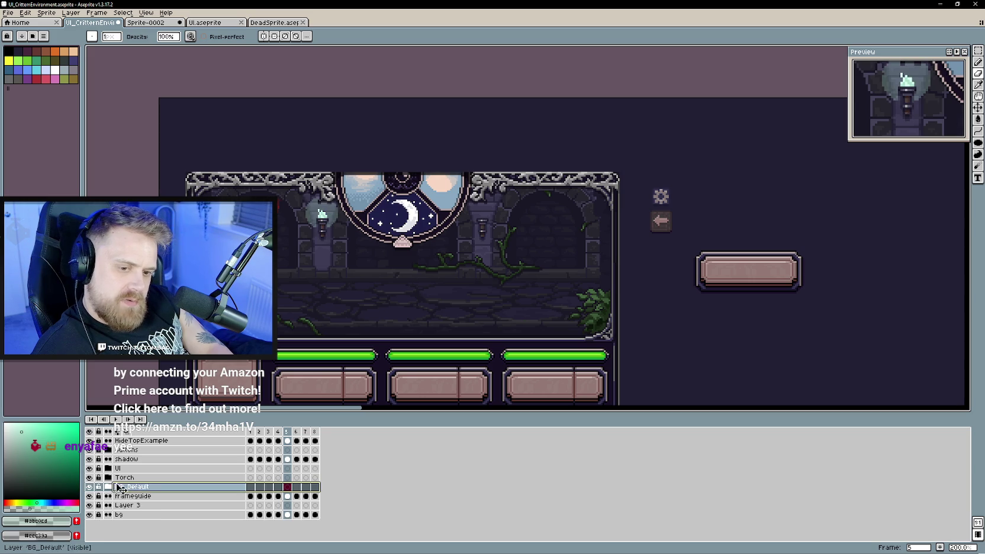
pyautogui.click(88, 478)
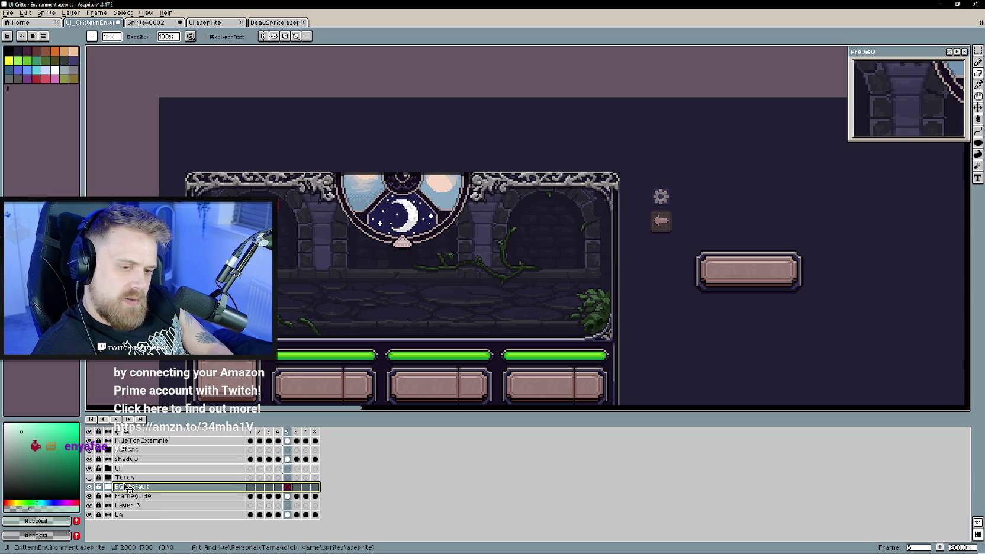
pyautogui.click(7, 12)
# - In Export Sprite Sheet, choose the dungeon background layer as the layer to export
pyautogui.moveTo(55, 87)
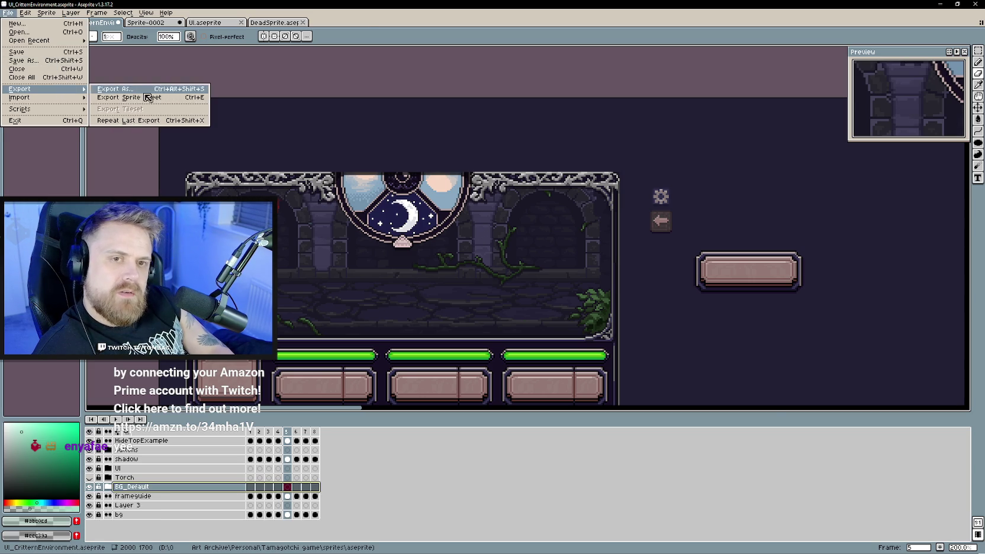
pyautogui.click(142, 104)
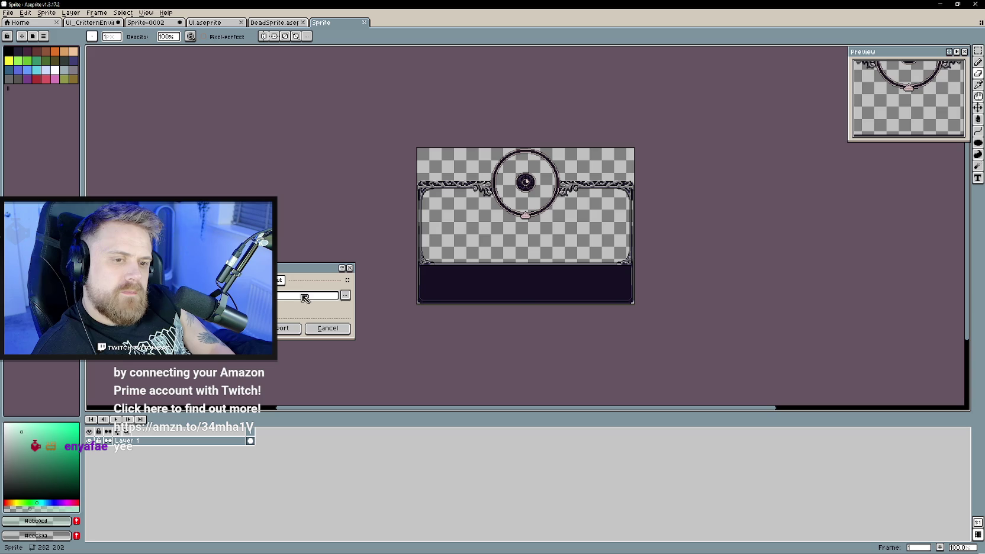
pyautogui.click(345, 295)
pyautogui.press('Escape')
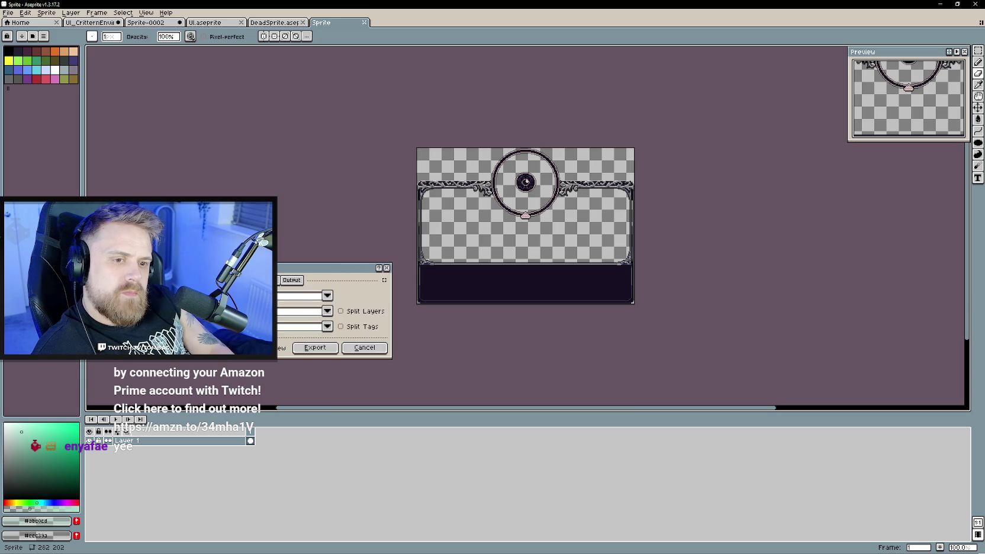
pyautogui.click(328, 311)
pyautogui.scroll(-5, 236, 249)
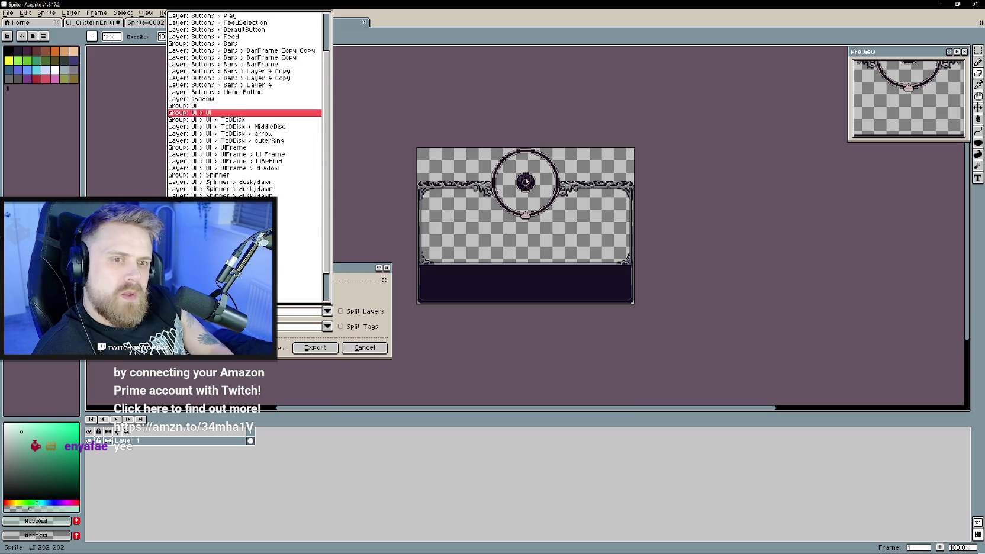
pyautogui.click(237, 249)
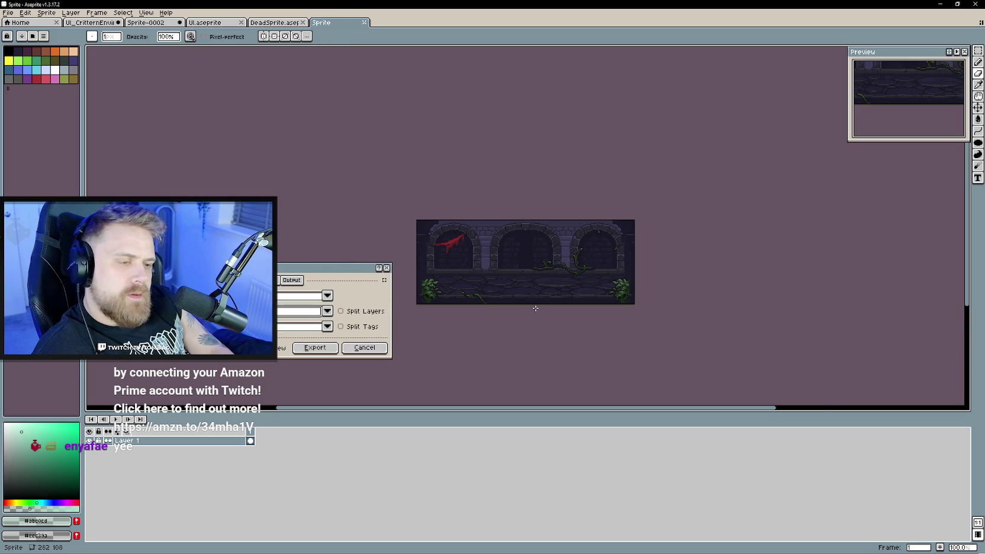
pyautogui.scroll(1, 536, 308)
pyautogui.moveTo(502, 289)
pyautogui.mouseDown()
pyautogui.moveTo(653, 293)
pyautogui.moveTo(645, 305)
pyautogui.mouseUp()
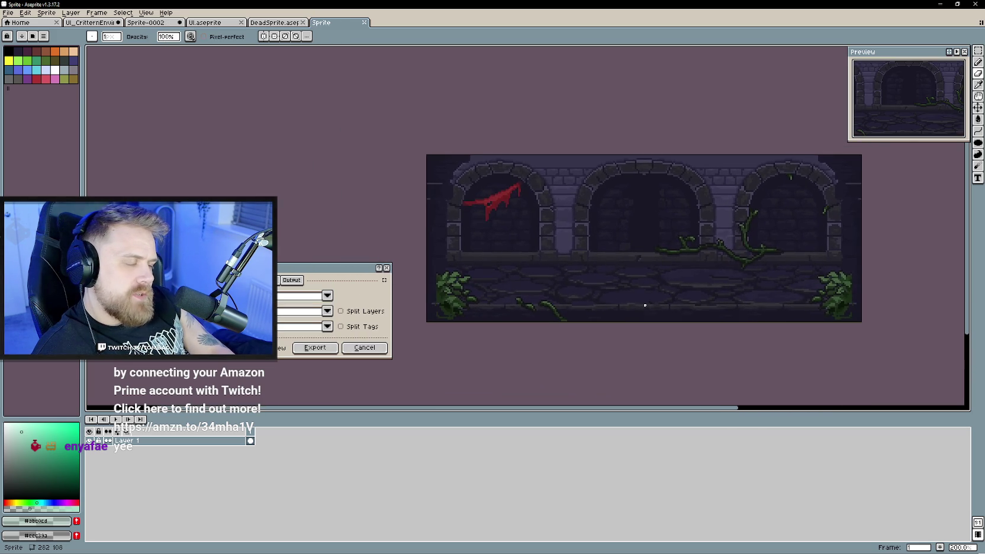
pyautogui.scroll(-1, 554, 224)
pyautogui.scroll(1, 547, 249)
pyautogui.moveTo(548, 249); pyautogui.dragTo(535, 267)
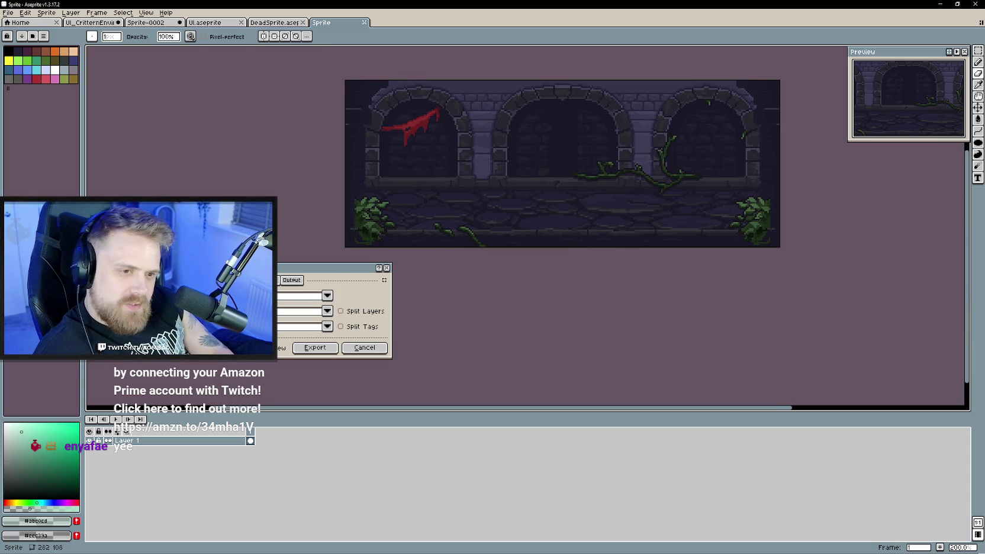
# - Set the output file to sprites/BG_Default.png, replace it, and export
pyautogui.click(292, 280)
pyautogui.click(346, 295)
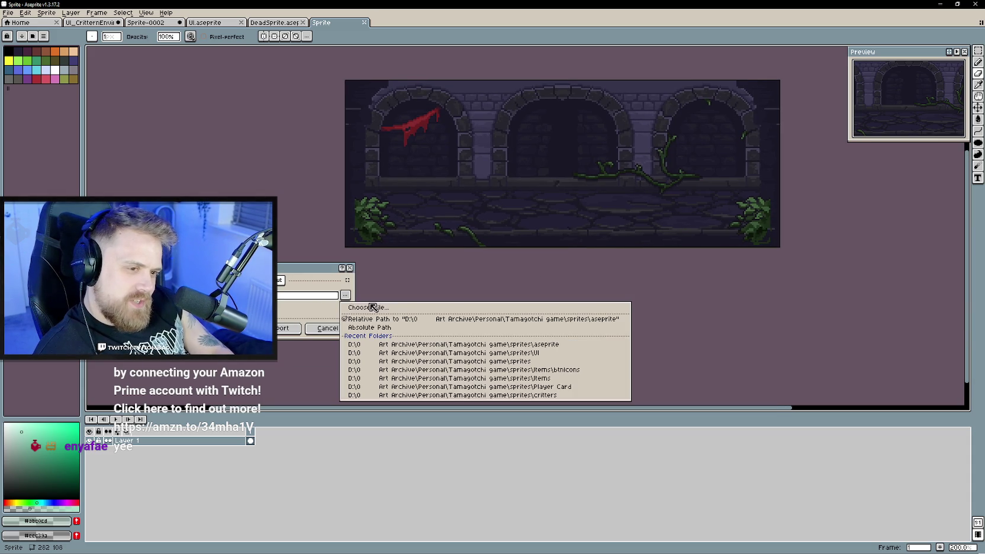
pyautogui.click(417, 309)
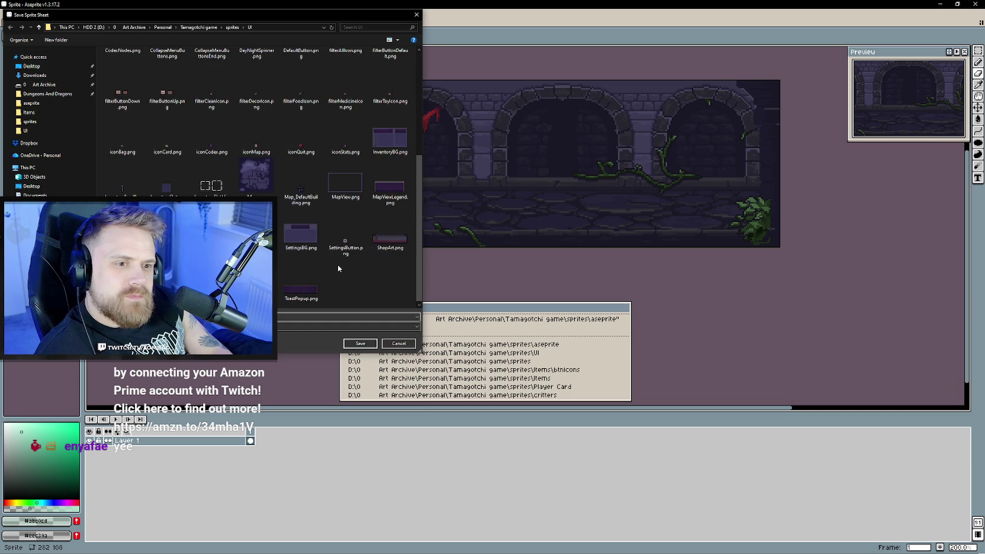
pyautogui.scroll(5, 347, 274)
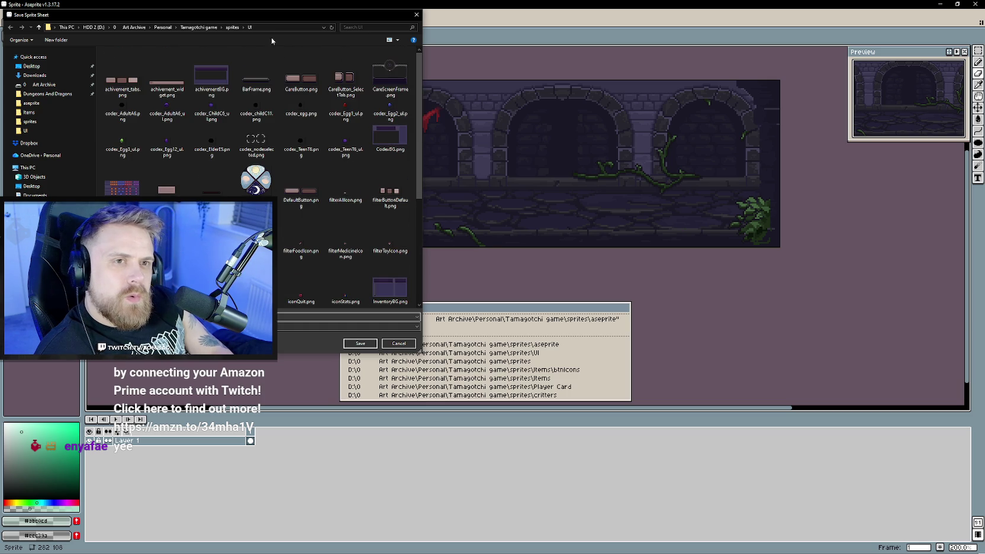
pyautogui.click(231, 27)
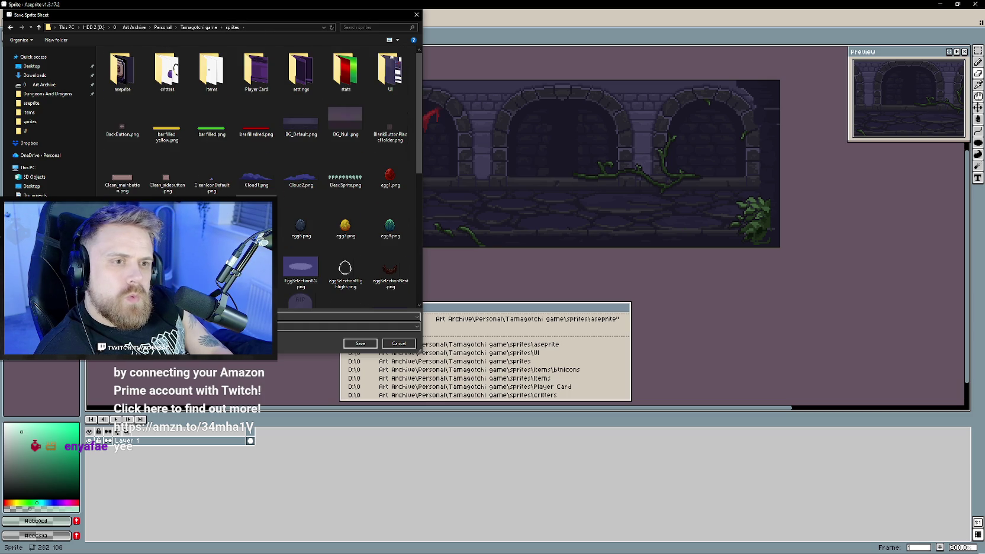
pyautogui.click(300, 118)
pyautogui.click(359, 344)
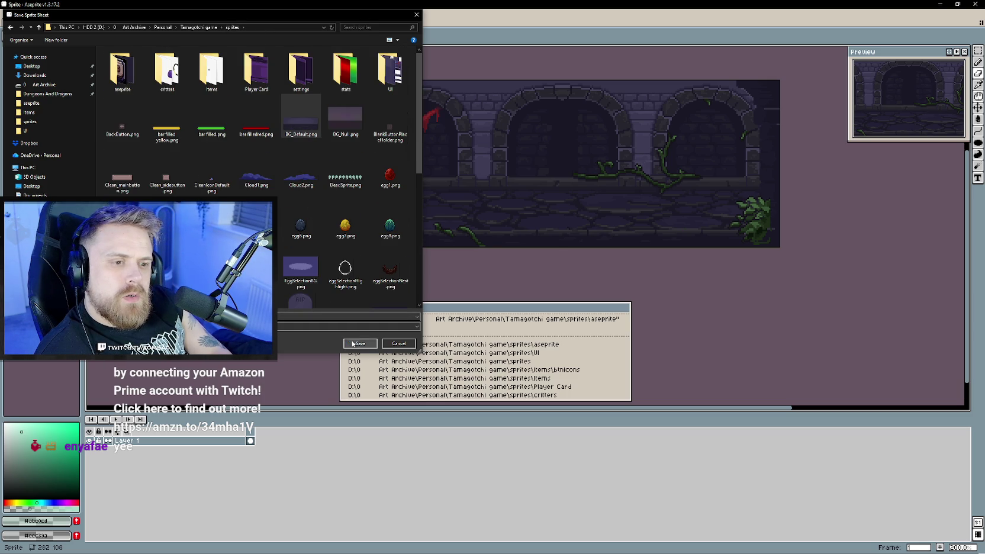
pyautogui.click(511, 281)
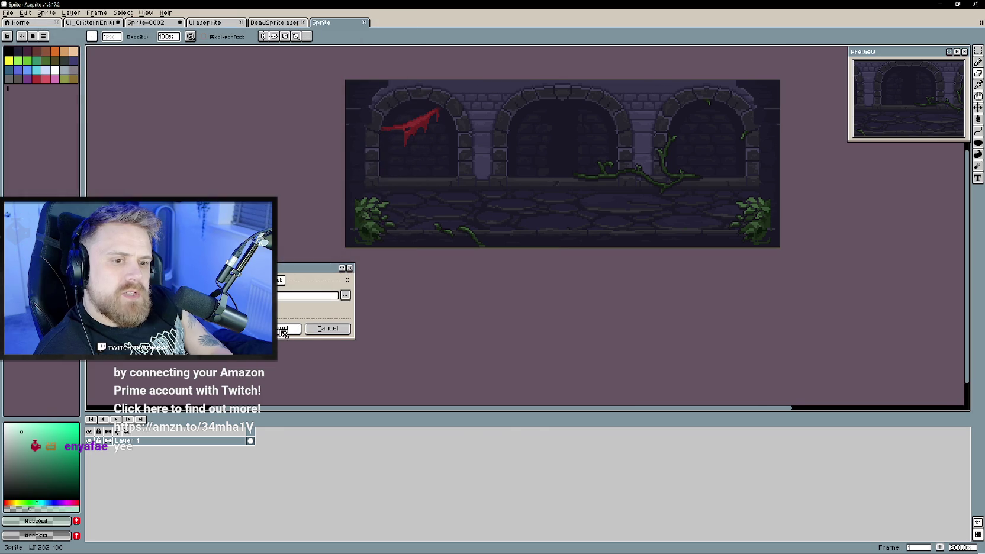
pyautogui.click(283, 334)
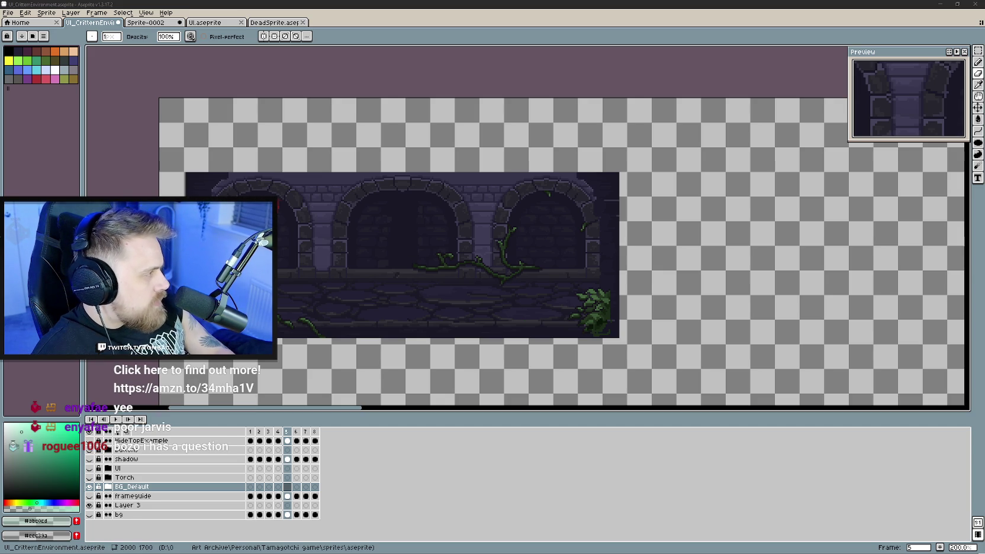
# - Switch from Aseprite to the Unity editor with Alt+Tab
pyautogui.hotkey('alt', 'Tab')
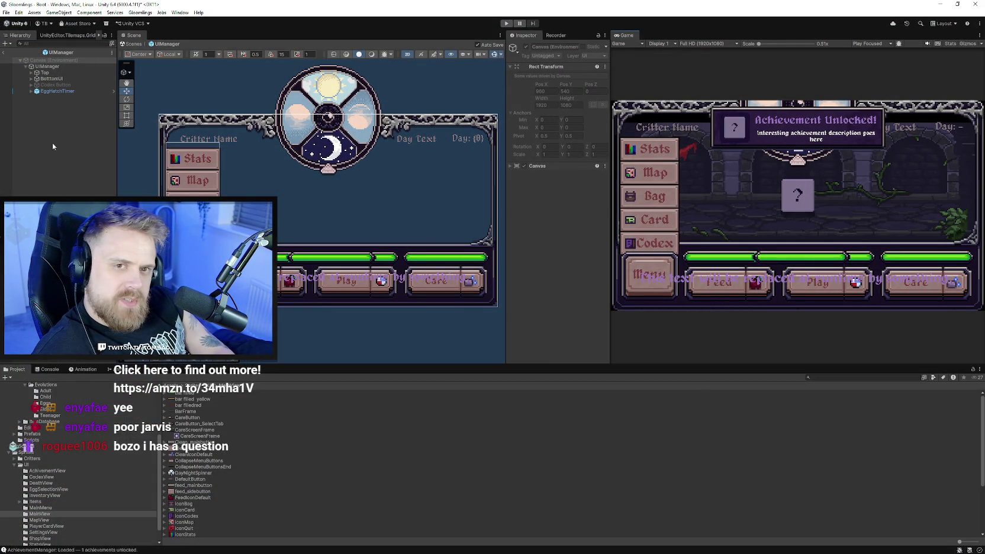
# - Browse the Prefabs folder through MainMenu and UIManager, ending in the CritterEnvironment prefab
pyautogui.click(26, 465)
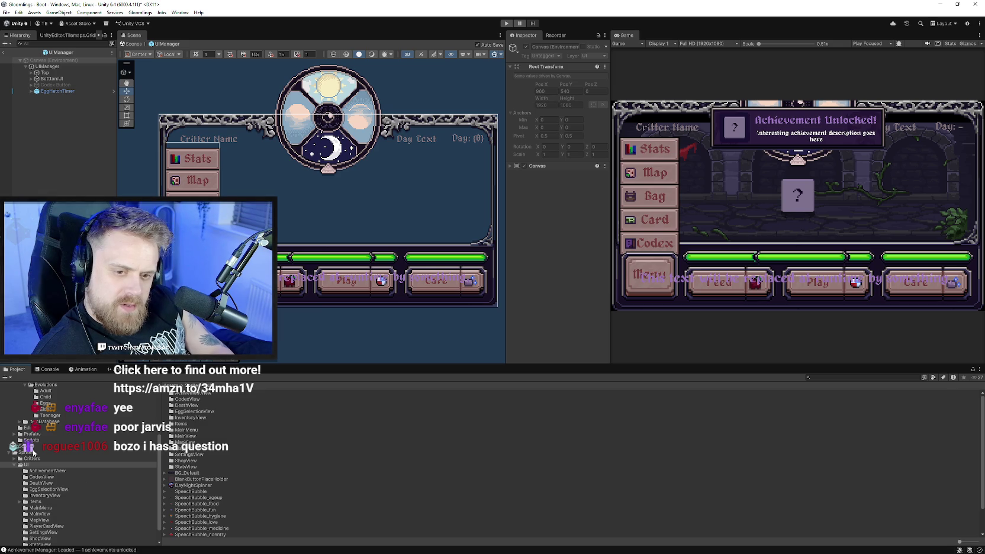
pyautogui.click(33, 434)
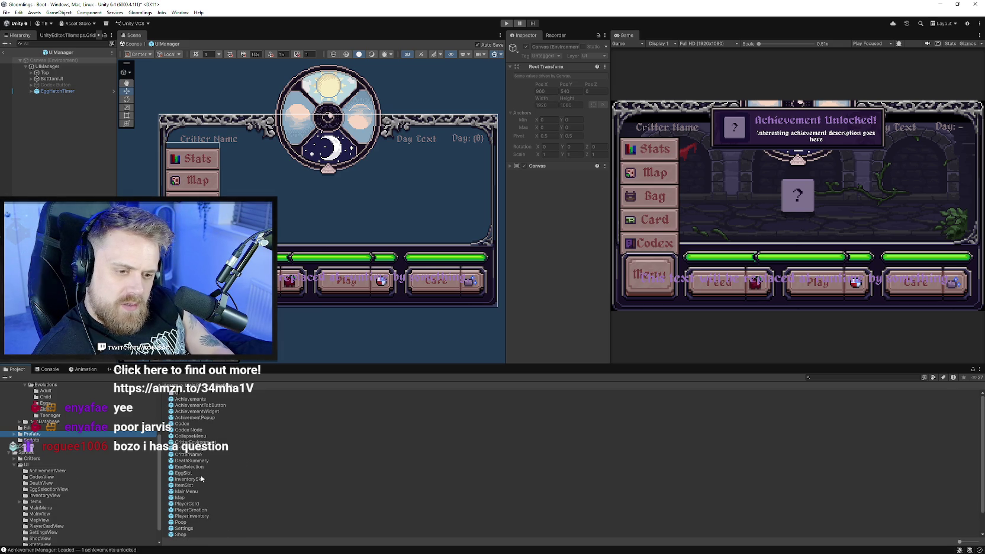
pyautogui.doubleClick(188, 491)
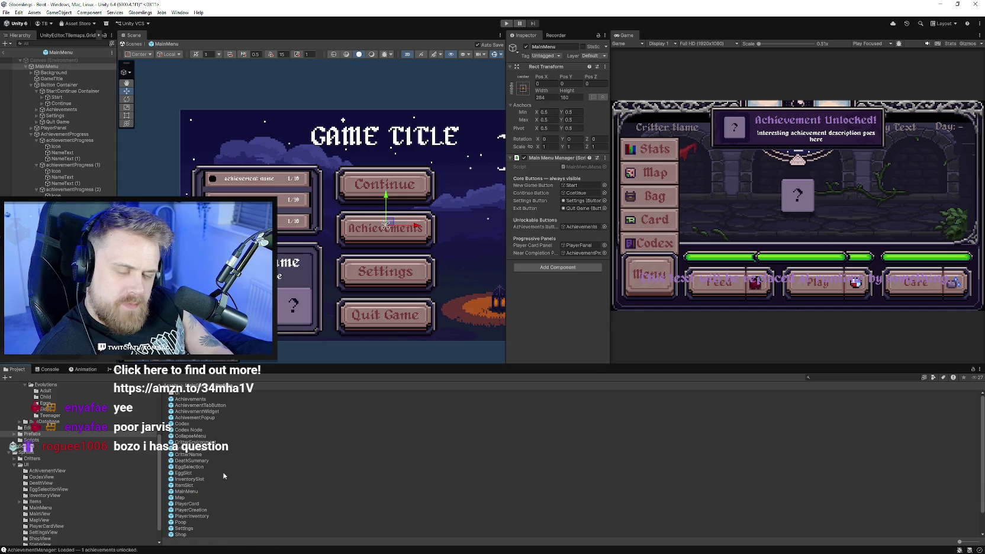
pyautogui.scroll(-2, 204, 465)
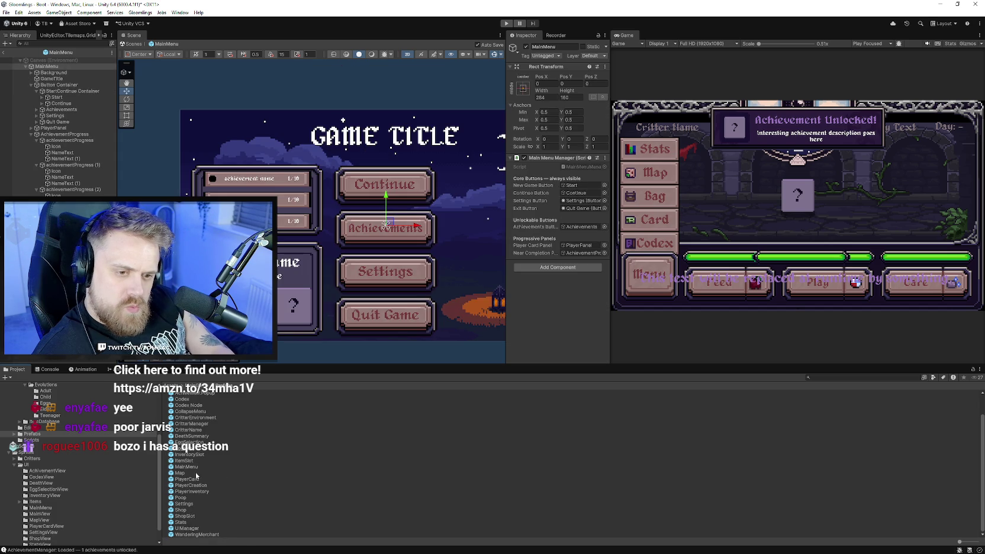
pyautogui.doubleClick(192, 418)
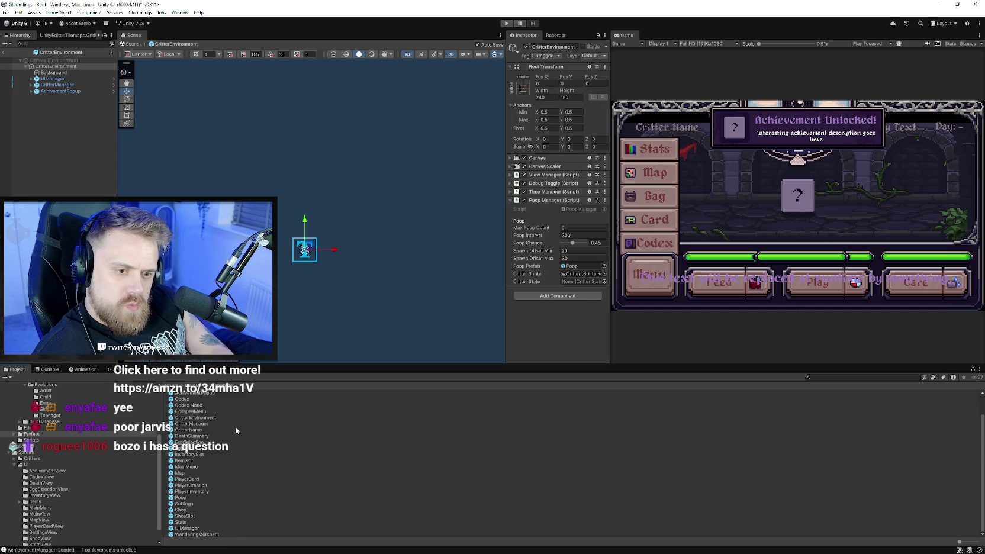
pyautogui.scroll(-2, 41, 466)
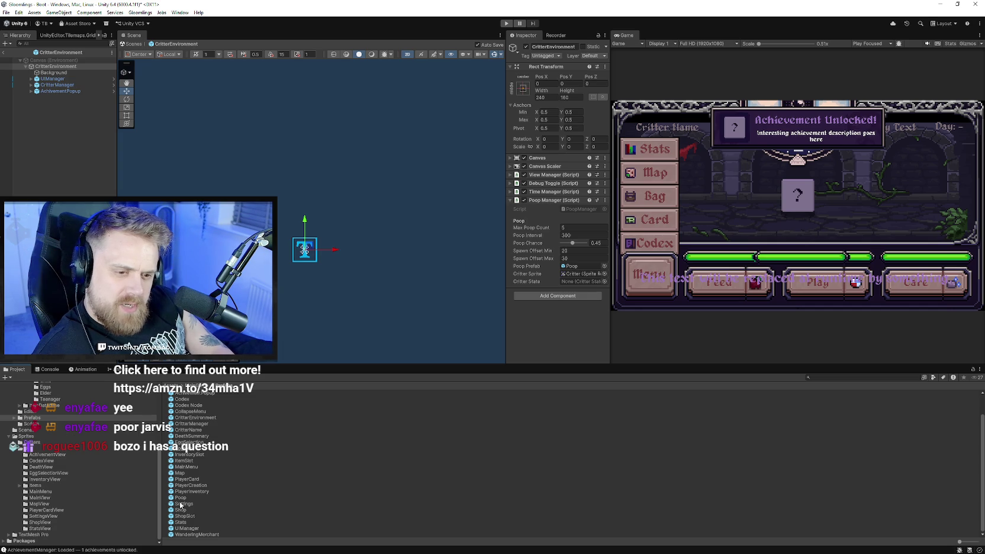
pyautogui.doubleClick(187, 528)
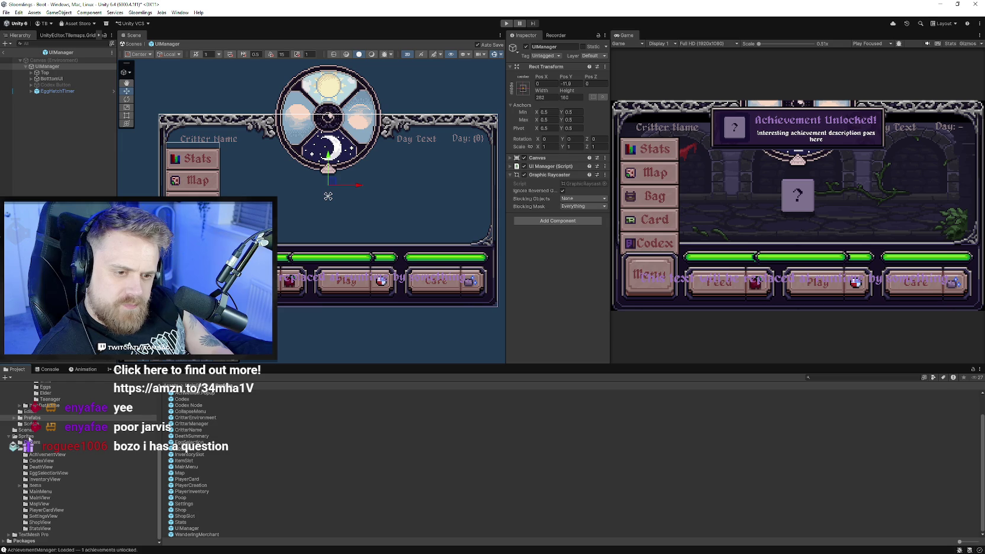
pyautogui.doubleClick(195, 417)
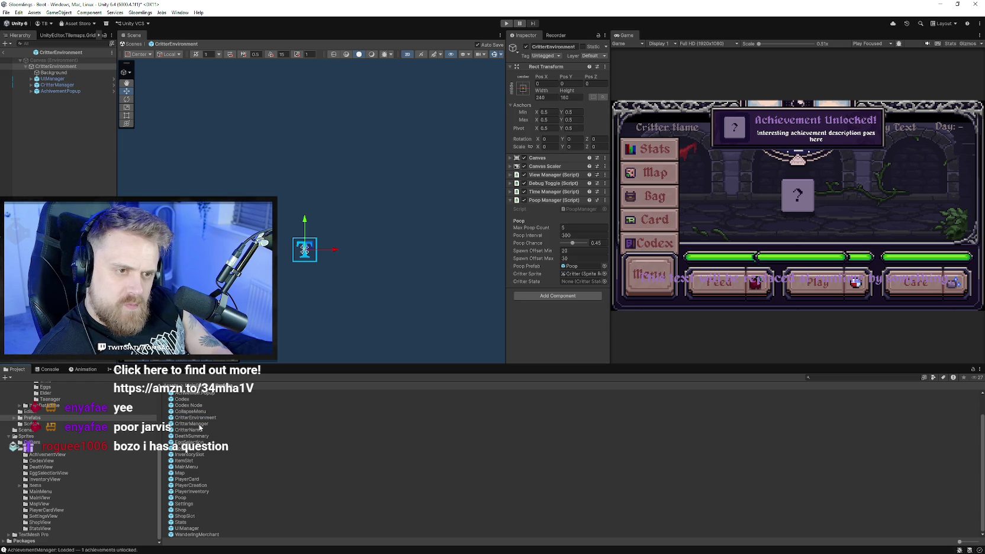
# - Give the Background image its native 282x108 size and test-run the game
pyautogui.click(53, 72)
pyautogui.click(579, 256)
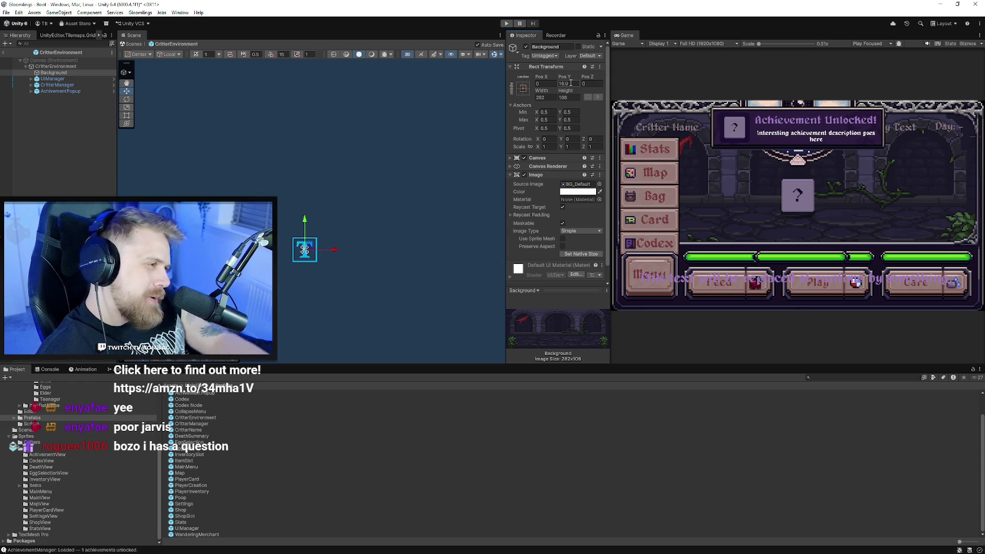
pyautogui.click(506, 24)
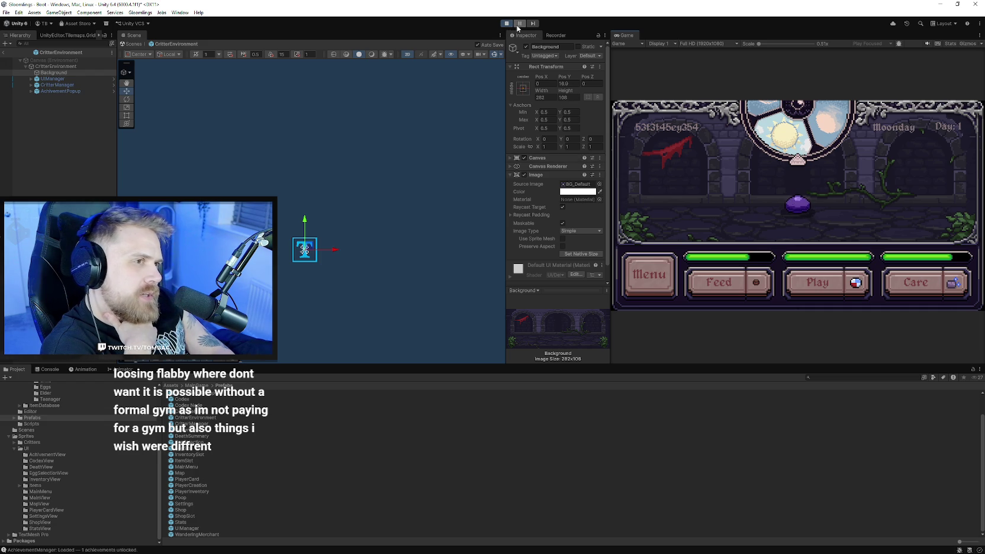
pyautogui.click(507, 23)
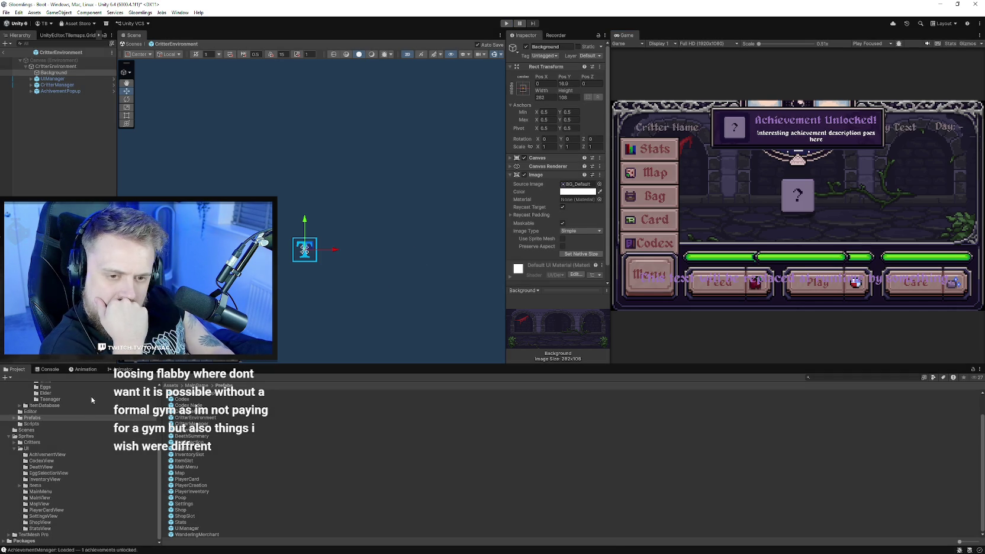
# - Nudge CritterManager within CritterEnvironment and test-run it with Ctrl+P
pyautogui.doubleClick(187, 424)
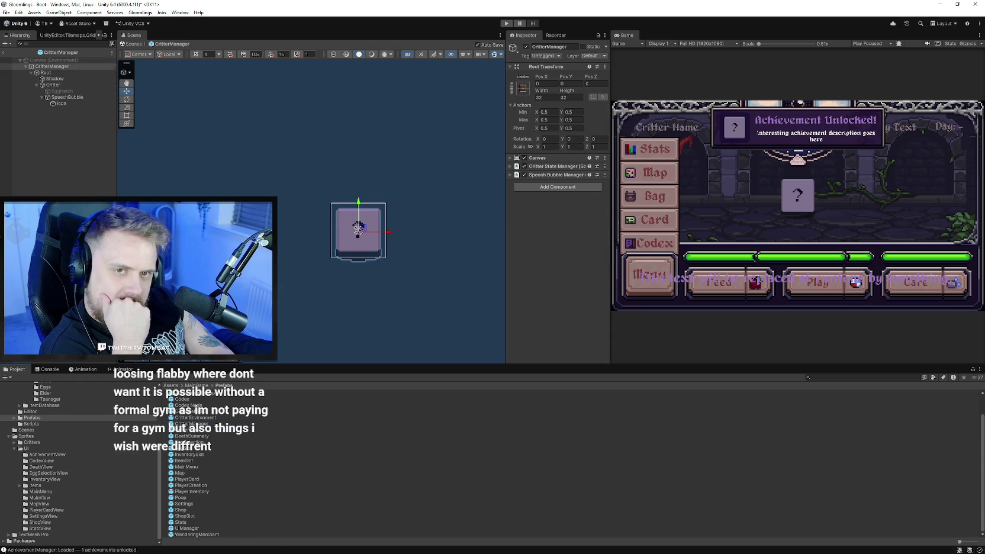
pyautogui.doubleClick(196, 417)
pyautogui.click(57, 85)
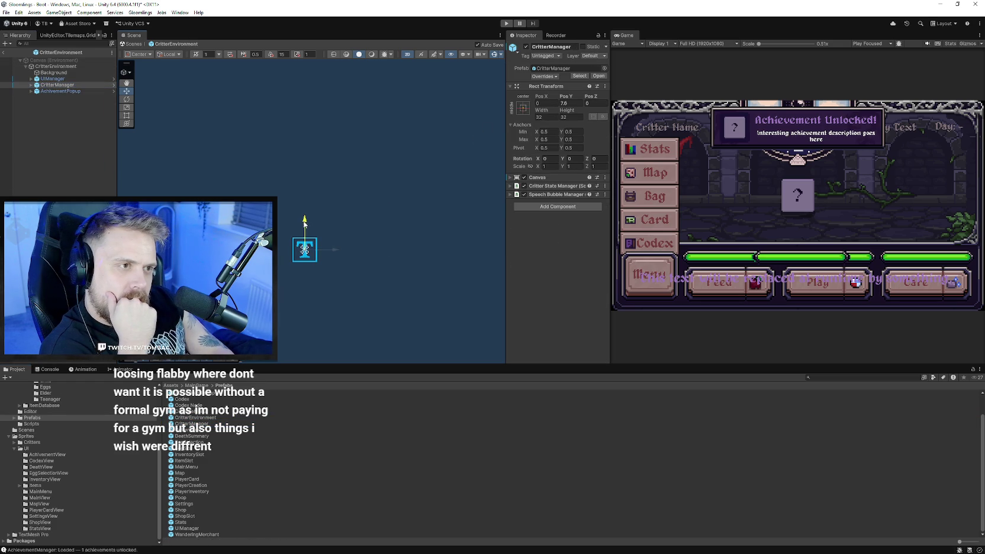
pyautogui.moveTo(564, 99); pyautogui.dragTo(583, 98)
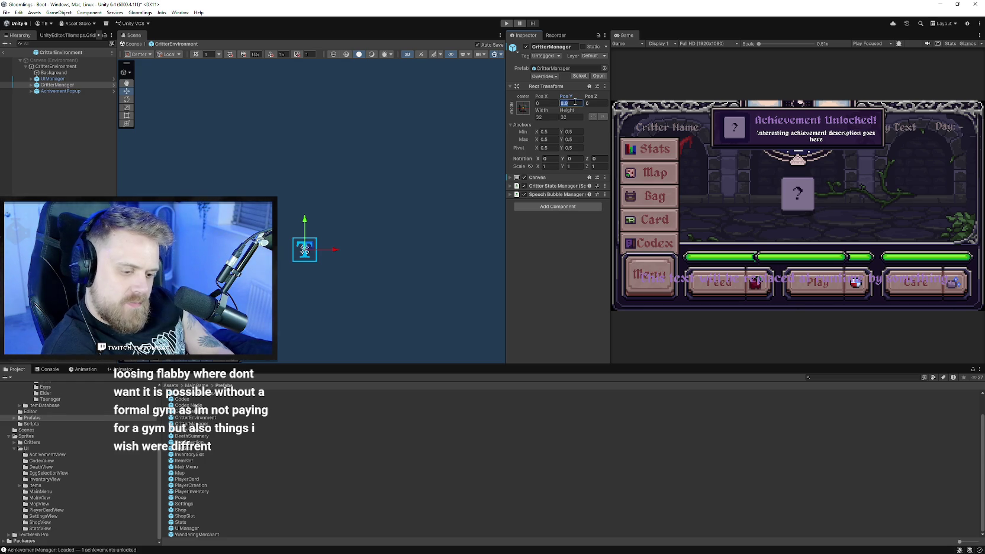
pyautogui.hotkey('ctrl', 'p')
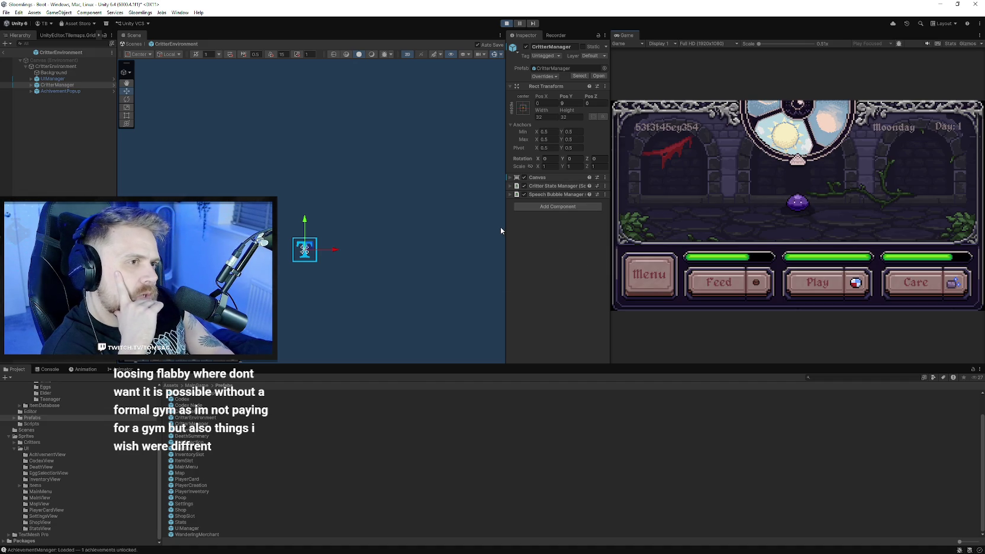
pyautogui.hotkey('ctrl', 'p')
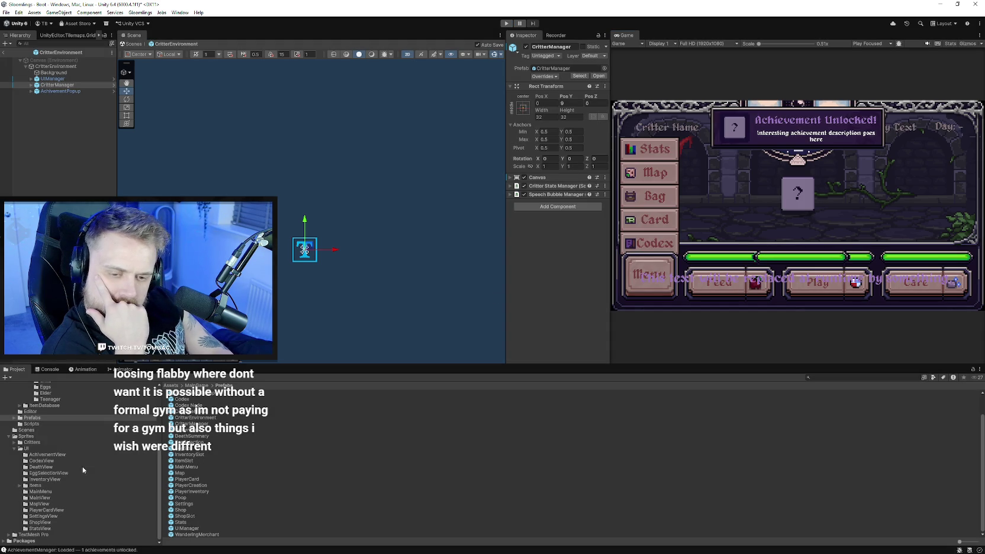
pyautogui.click(26, 430)
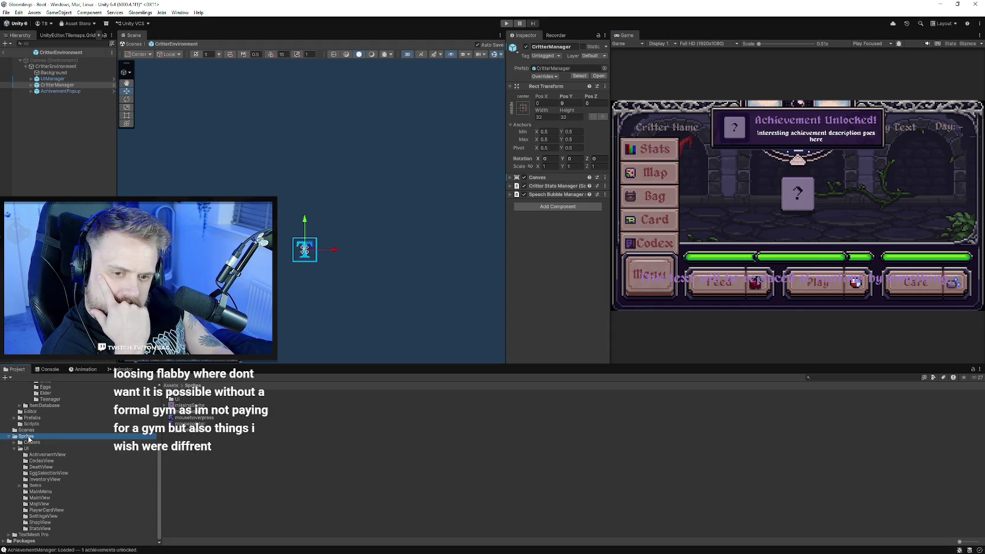
# - Save and open the Boot scene, then drag CritterManager lower in the room
pyautogui.doubleClick(177, 392)
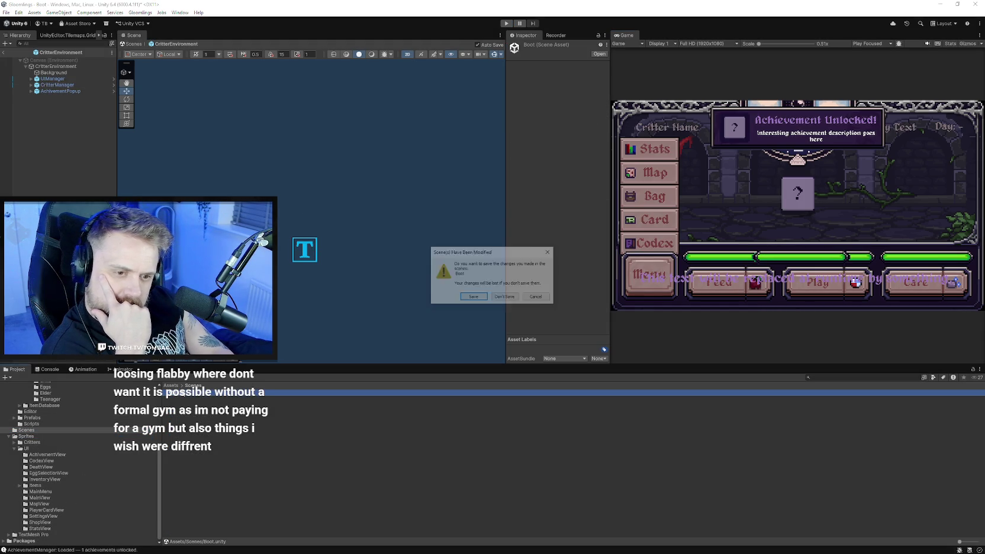
pyautogui.click(474, 297)
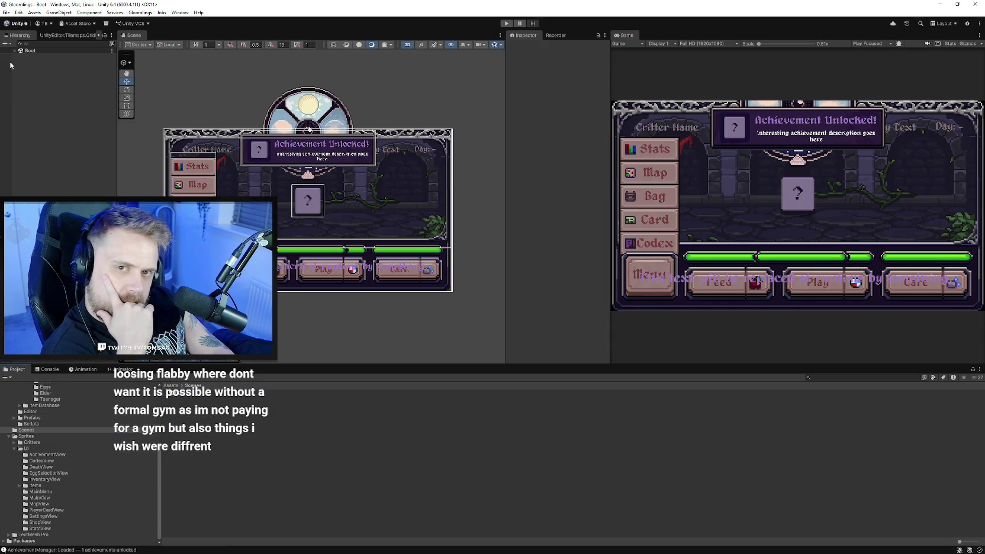
pyautogui.click(14, 50)
pyautogui.click(26, 70)
pyautogui.click(20, 69)
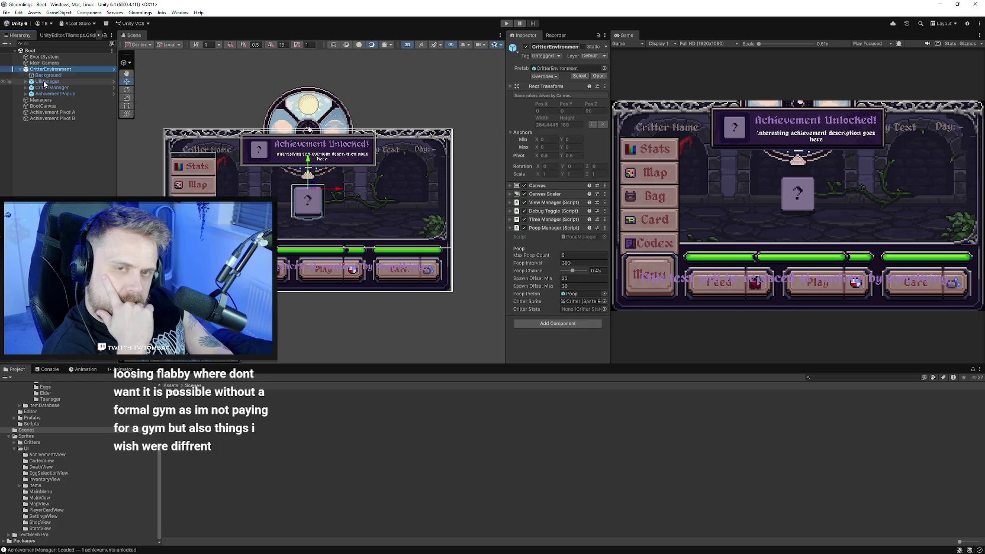
pyautogui.click(52, 87)
pyautogui.moveTo(308, 175); pyautogui.dragTo(308, 182)
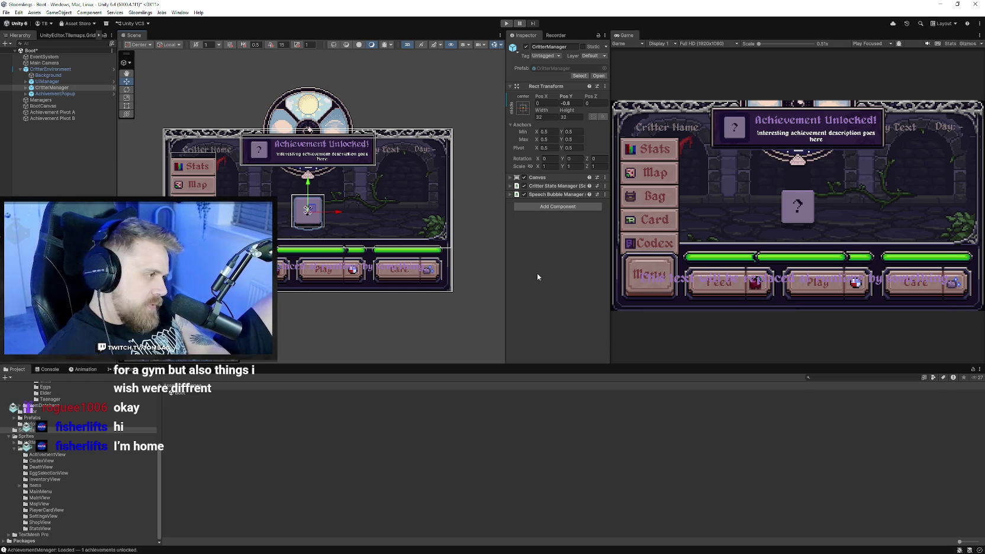
# - Run the game with CritterManager at Pos Y -0.8, reaching the title screen
pyautogui.click(506, 24)
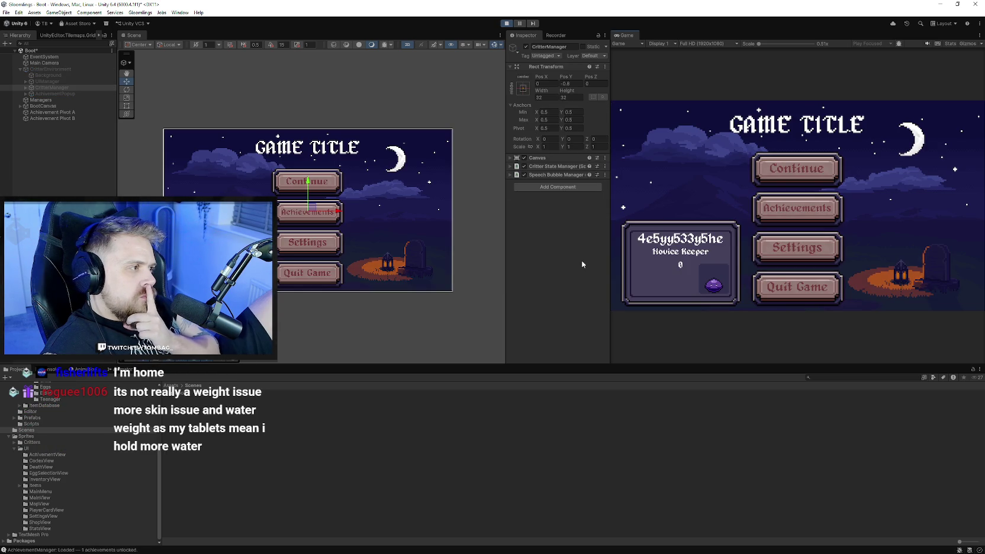
# - Play-test from the main menu into the critter room, stop the game, and list the Prefabs folder
pyautogui.click(769, 177)
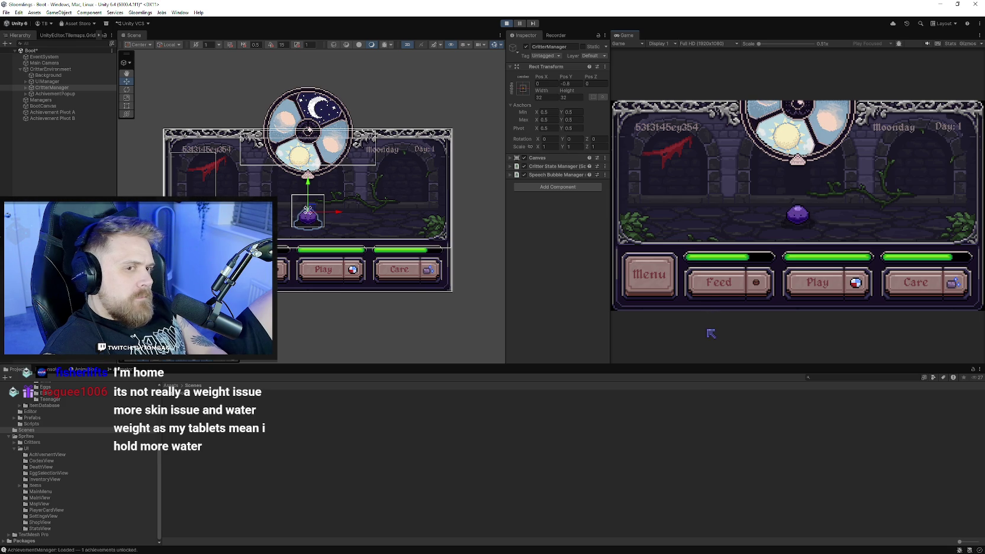
pyautogui.click(507, 24)
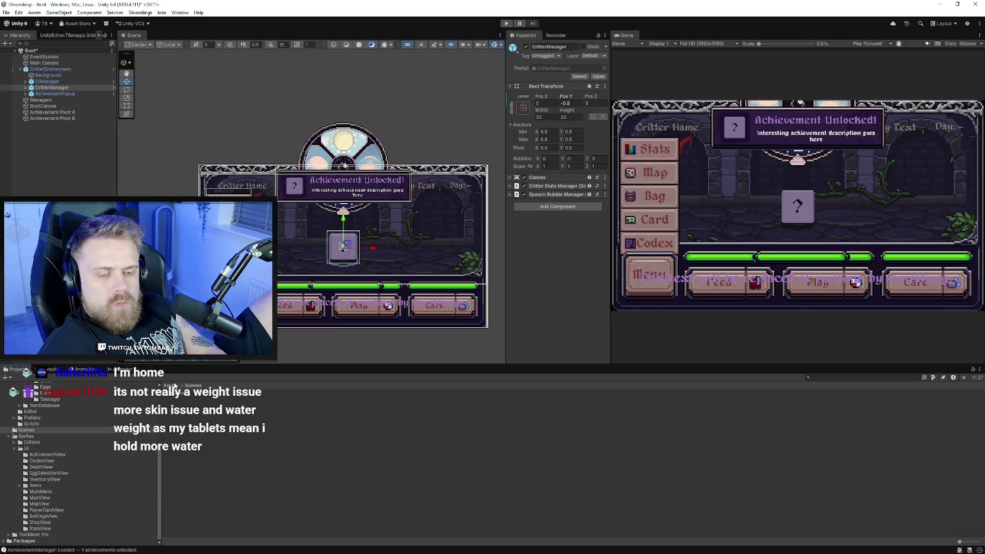
pyautogui.scroll(3, 60, 466)
pyautogui.click(26, 452)
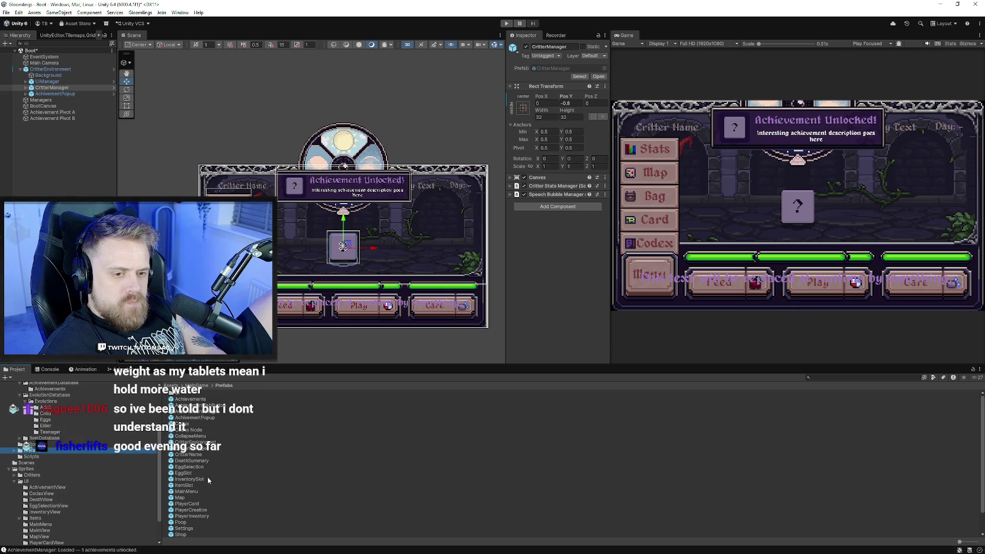
# - Open the UIManager prefab and select the Name, Weekday Text and Day Text labels
pyautogui.scroll(-2, 211, 510)
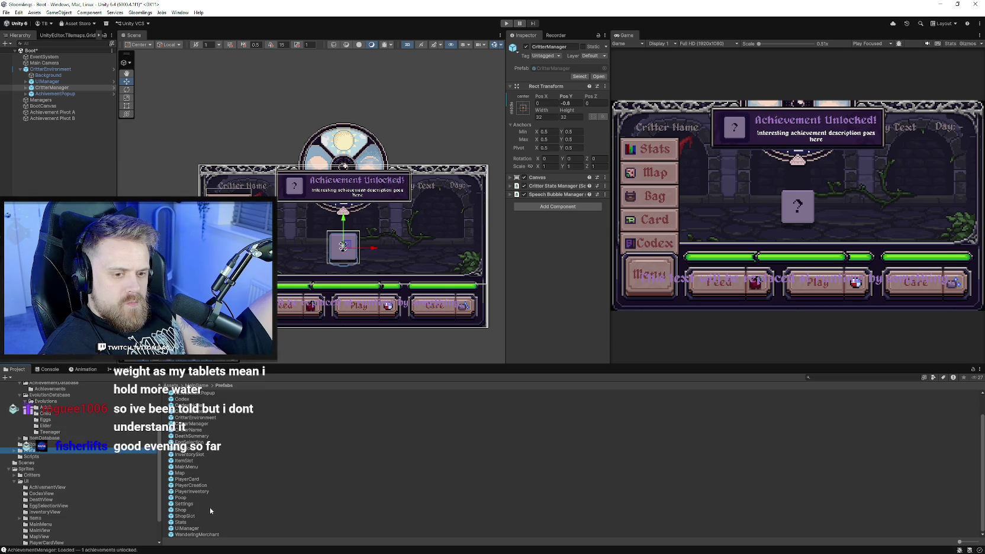
pyautogui.doubleClick(188, 528)
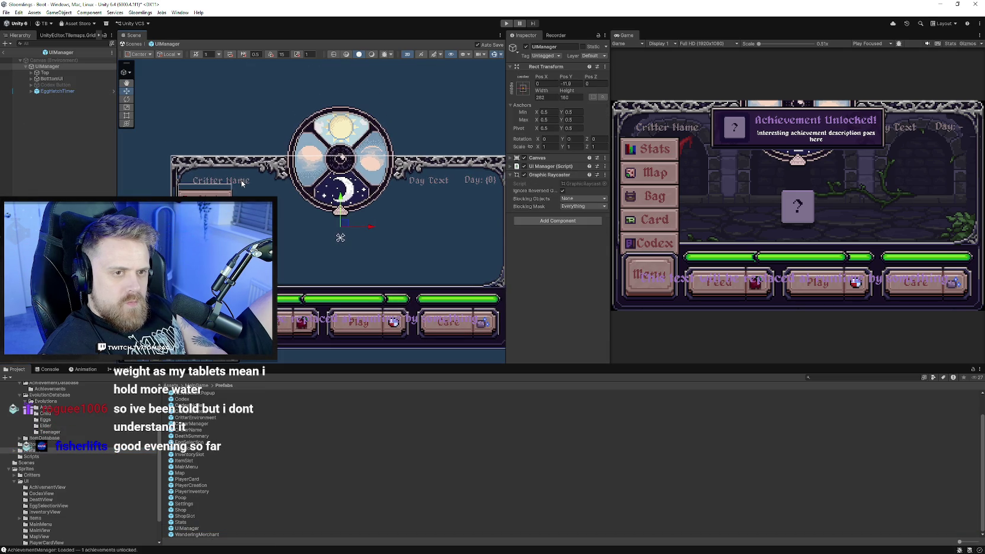
pyautogui.click(240, 180)
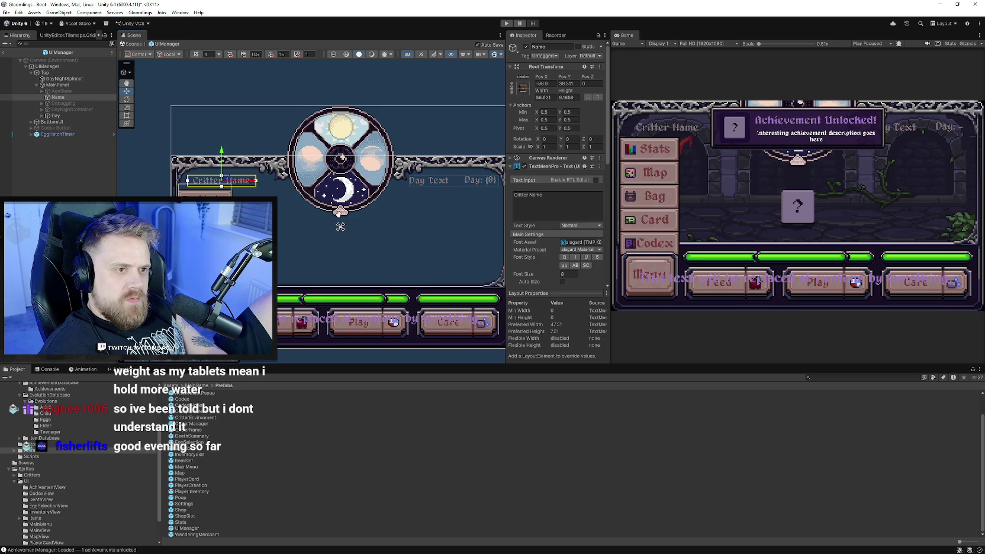
pyautogui.click(43, 116)
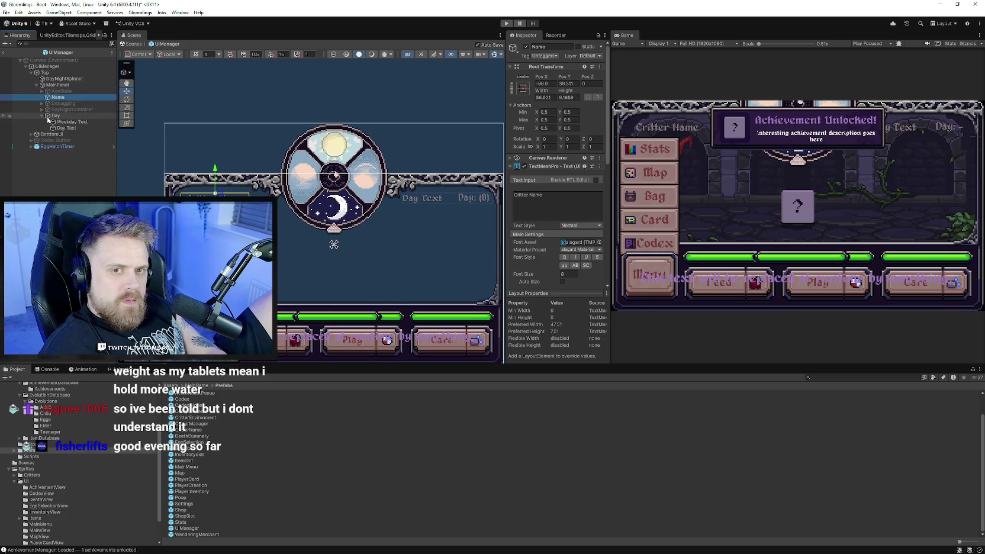
pyautogui.click(68, 121)
pyautogui.keyDown('shift'); pyautogui.click(66, 128); pyautogui.keyUp('shift')
pyautogui.keyDown('ctrl'); pyautogui.click(57, 97); pyautogui.keyUp('ctrl')
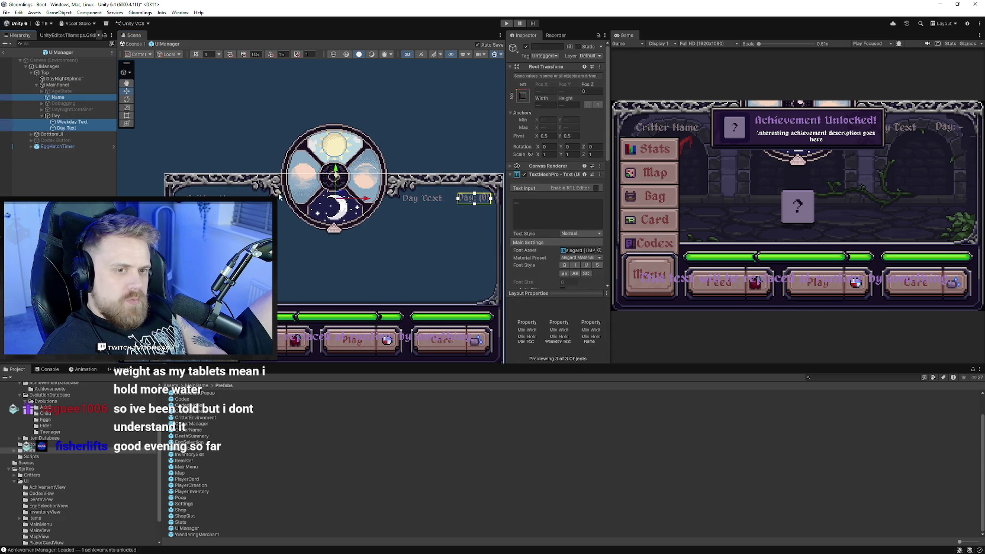
# - Set the labels' Vertex Color to light grey C6C6C6
pyautogui.scroll(-3, 541, 227)
pyautogui.click(562, 238)
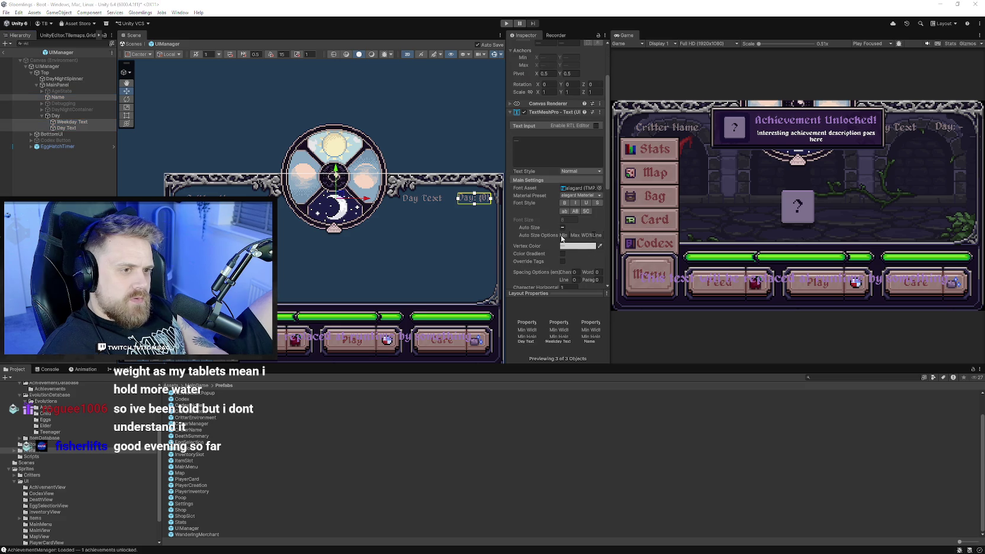
pyautogui.scroll(1, 292, 177)
pyautogui.click(577, 245)
pyautogui.click(577, 246)
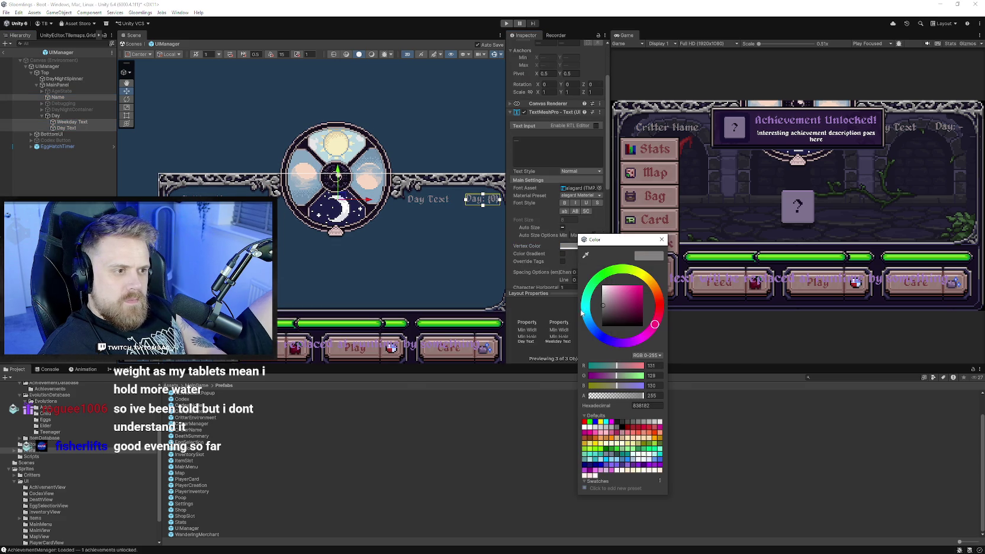
pyautogui.click(603, 294)
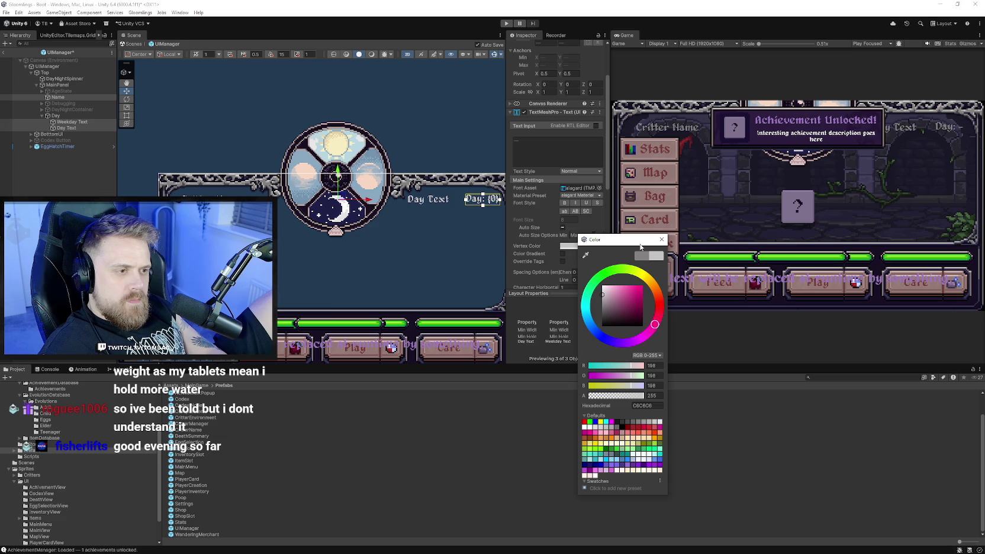
pyautogui.click(661, 240)
pyautogui.click(52, 194)
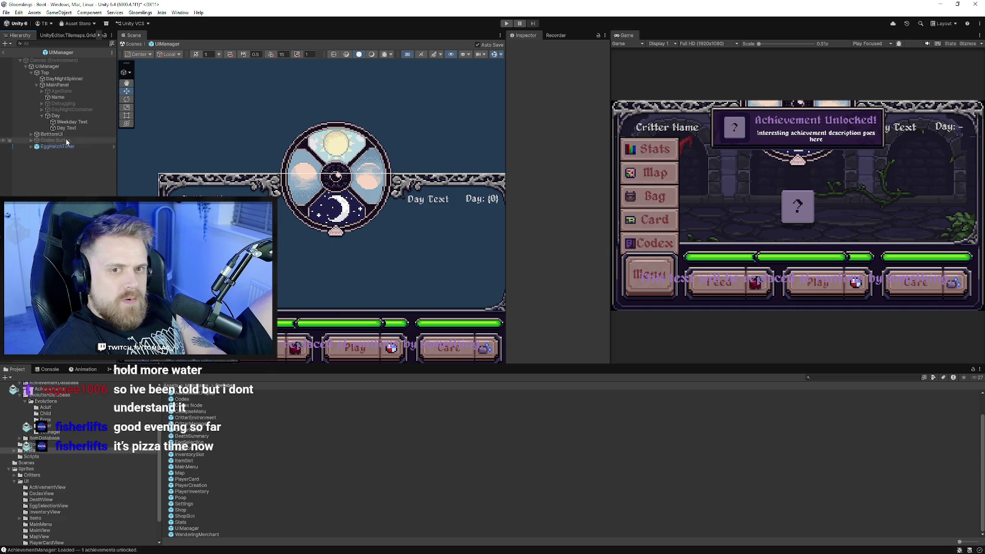
pyautogui.click(66, 79)
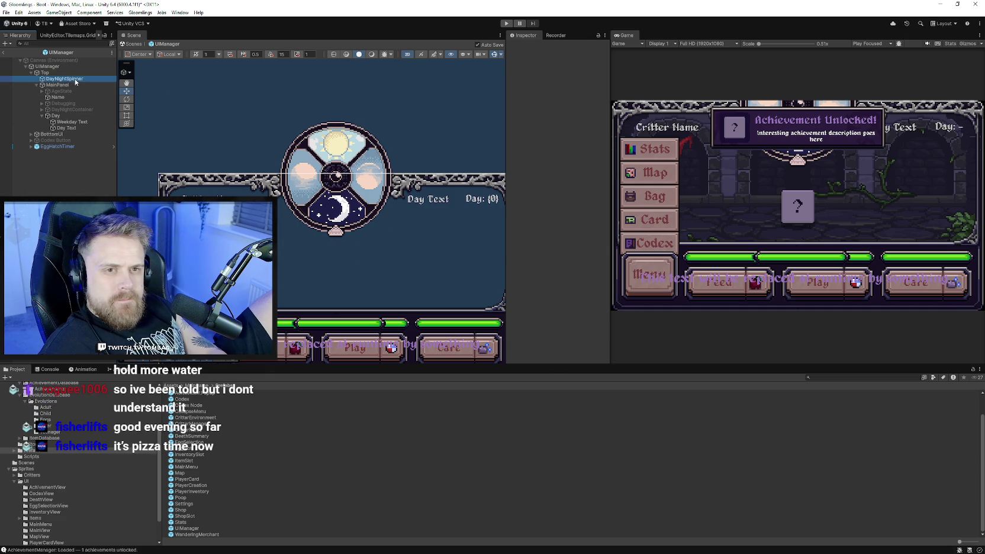
pyautogui.scroll(2, 339, 182)
pyautogui.scroll(3, 339, 182)
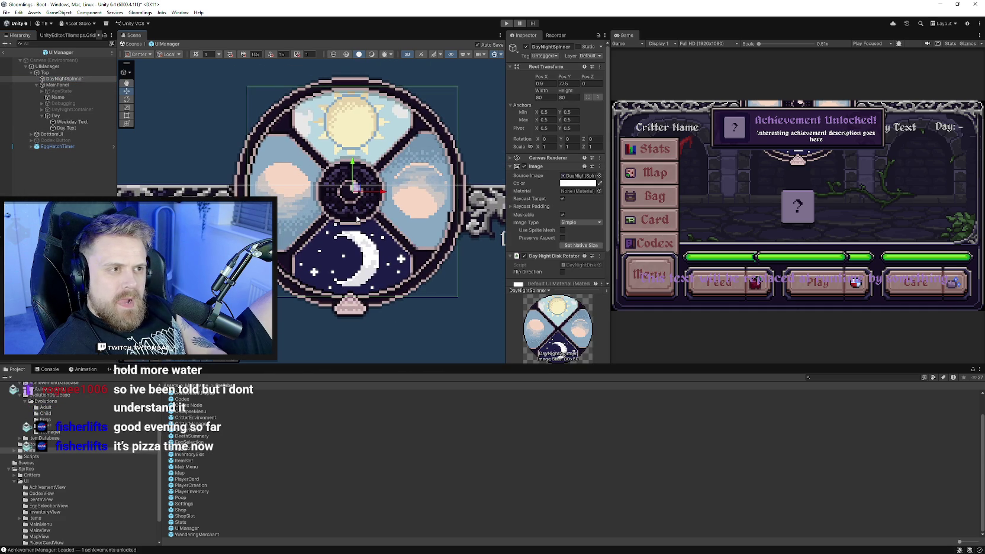
pyautogui.click(541, 84)
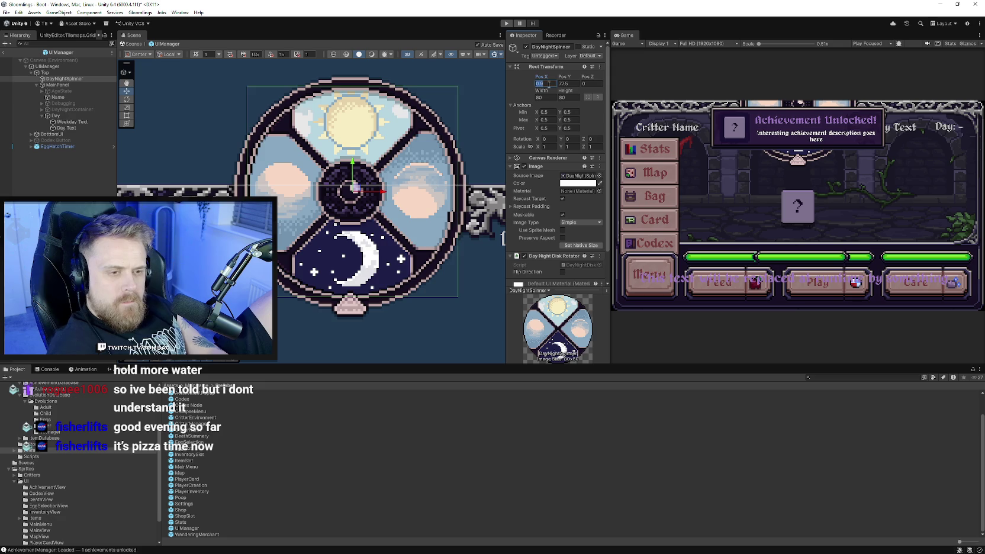
pyautogui.write('0')
pyautogui.press('Return')
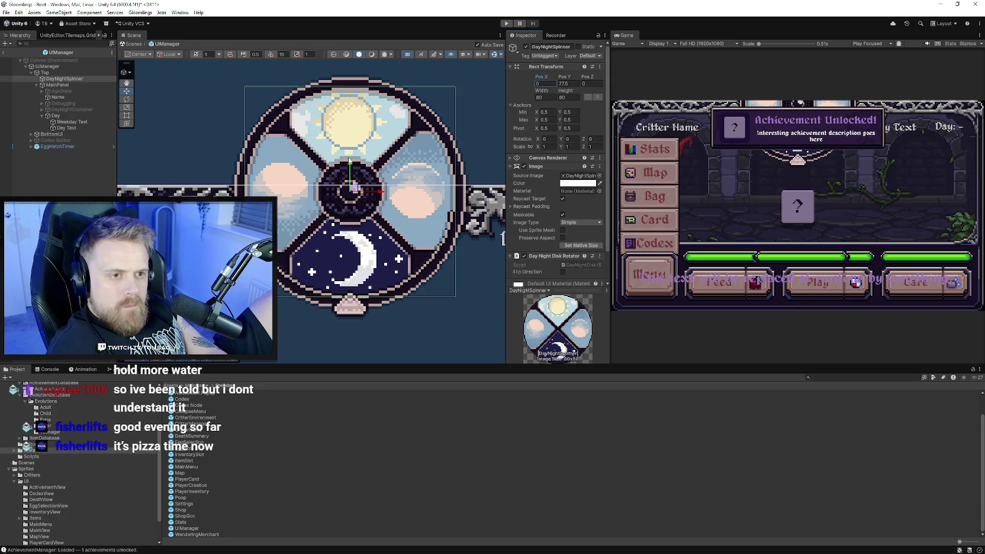
pyautogui.scroll(1, 335, 265)
pyautogui.moveTo(351, 158); pyautogui.dragTo(352, 160)
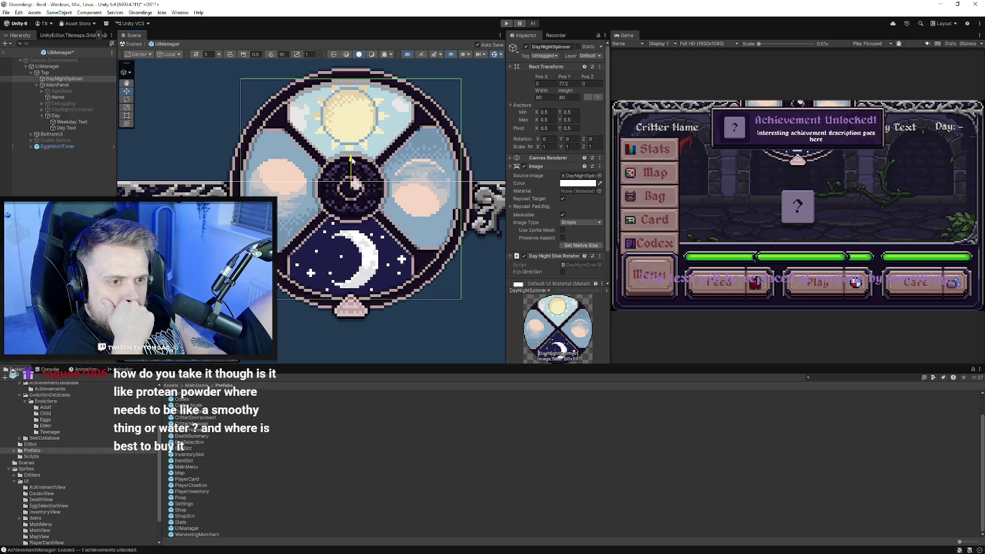
pyautogui.scroll(3, 351, 177)
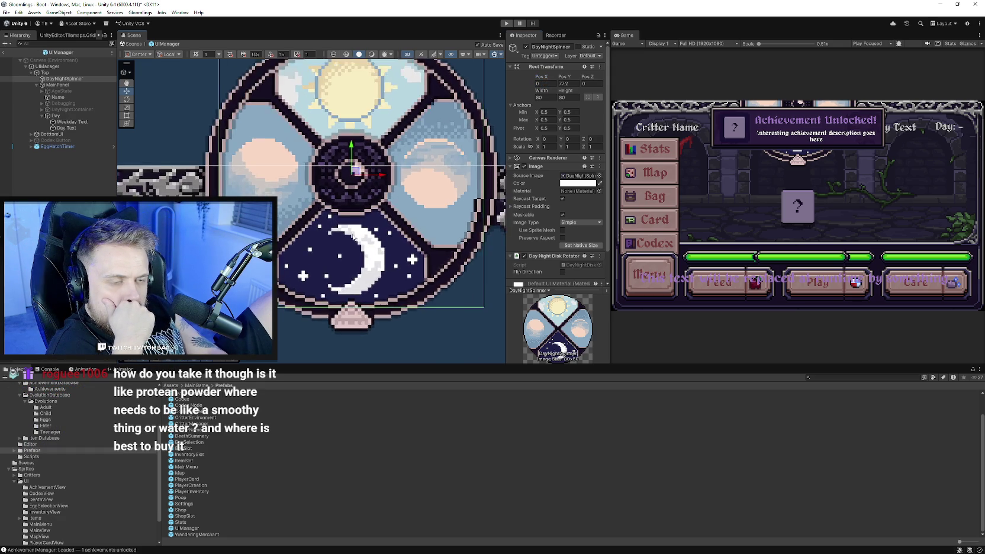
pyautogui.scroll(5, 350, 177)
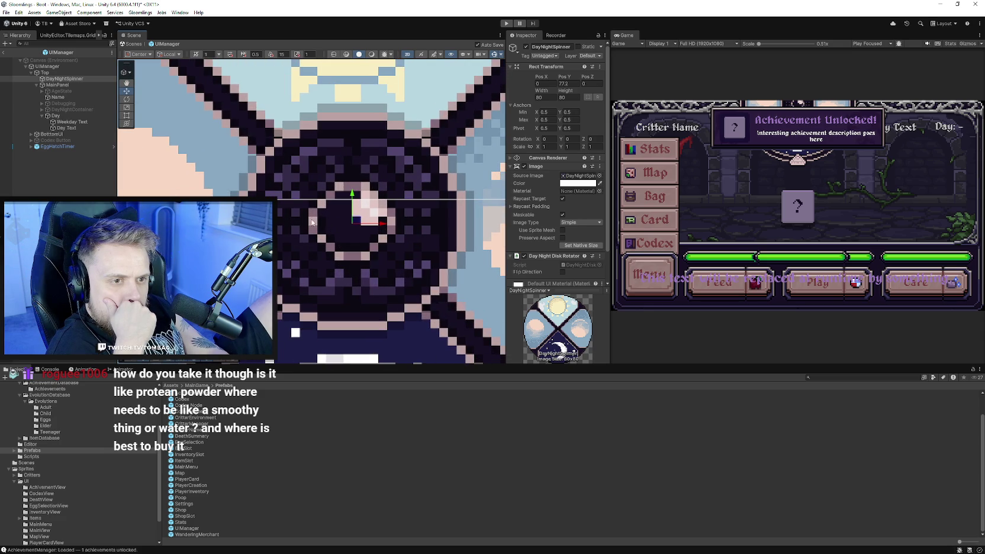
pyautogui.moveTo(352, 195); pyautogui.dragTo(353, 195)
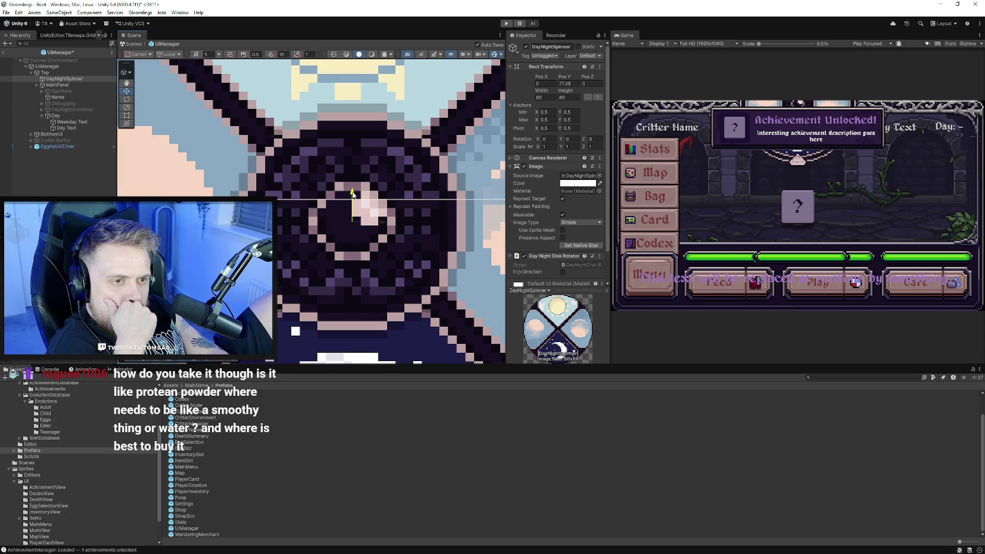
pyautogui.scroll(-5, 352, 194)
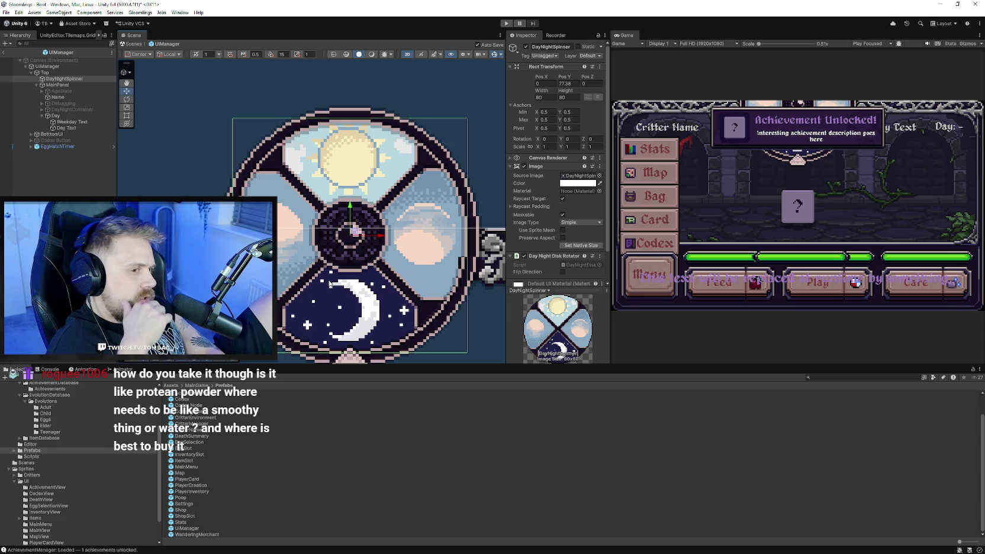
pyautogui.scroll(3, 363, 304)
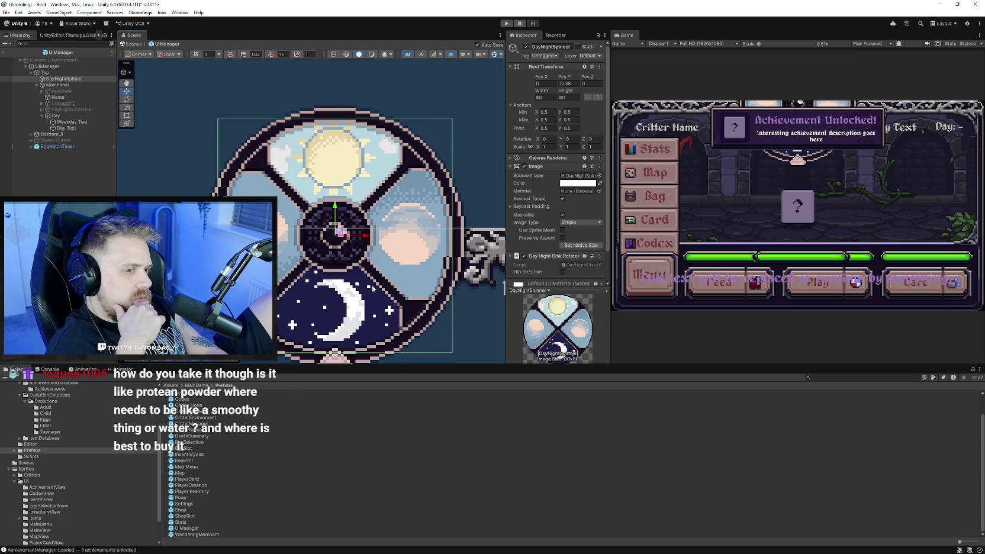
pyautogui.moveTo(324, 194); pyautogui.dragTo(324, 196)
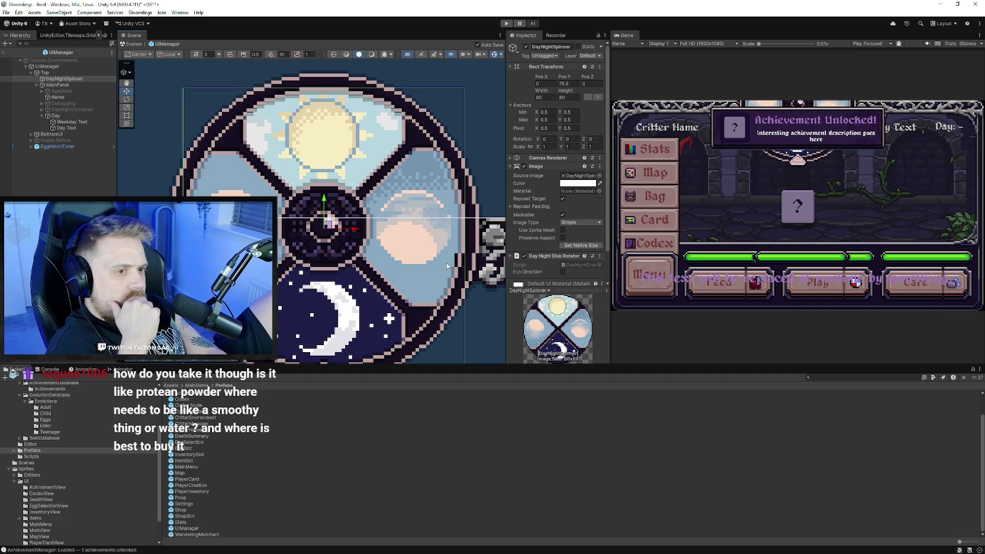
pyautogui.scroll(5, 357, 240)
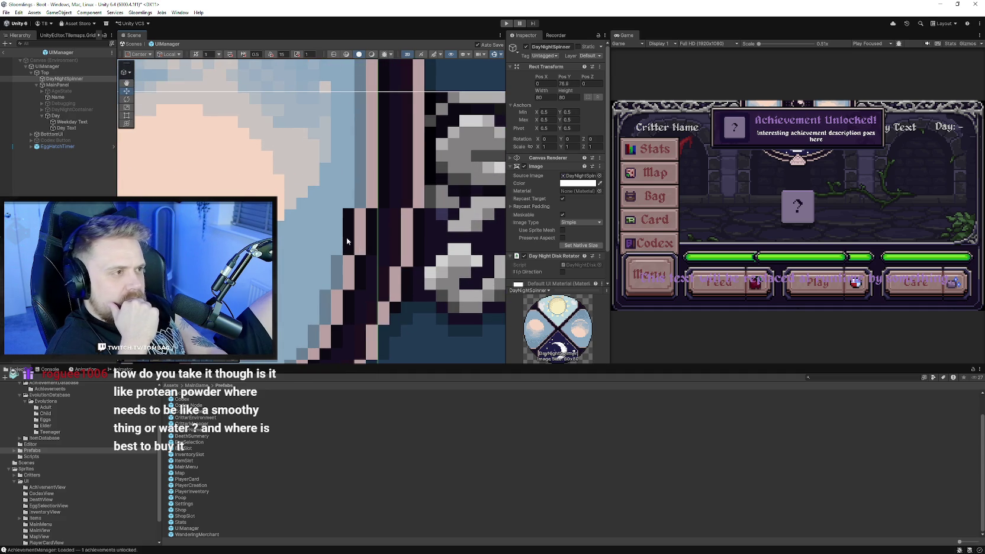
pyautogui.scroll(-2, 346, 236)
pyautogui.scroll(-5, 344, 243)
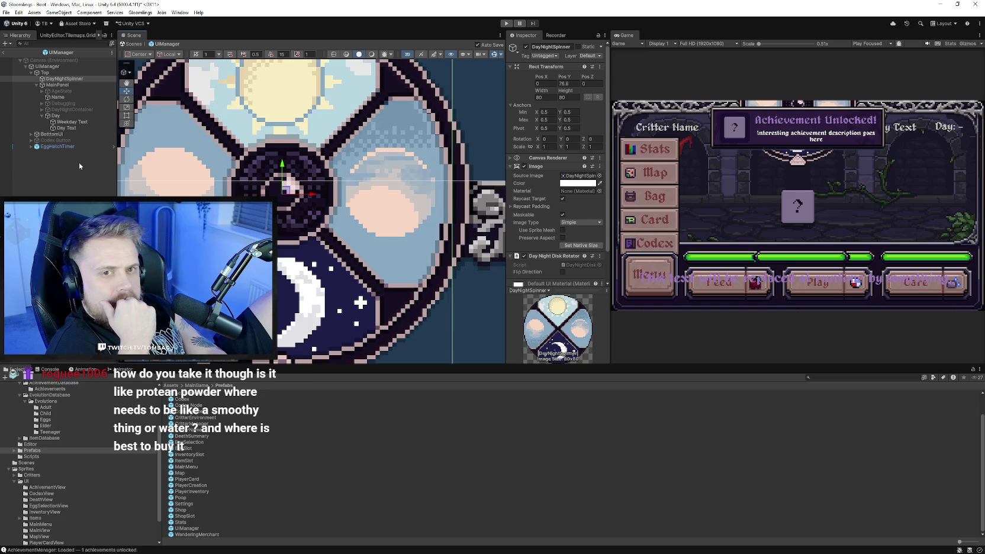
pyautogui.click(3, 80)
pyautogui.click(3, 79)
pyautogui.click(3, 79)
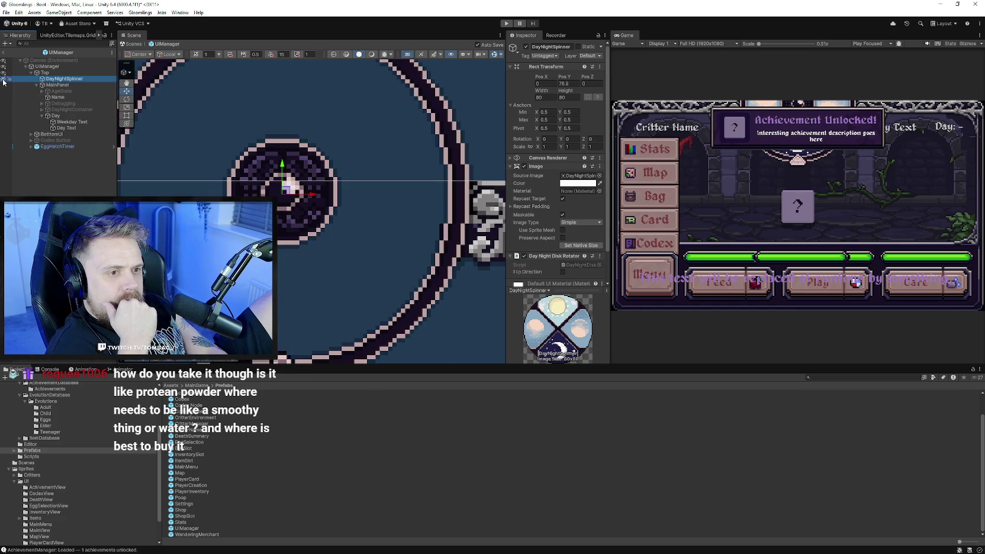
pyautogui.click(3, 79)
pyautogui.moveTo(218, 260)
pyautogui.mouseDown()
pyautogui.moveTo(344, 271)
pyautogui.moveTo(304, 261)
pyautogui.mouseUp()
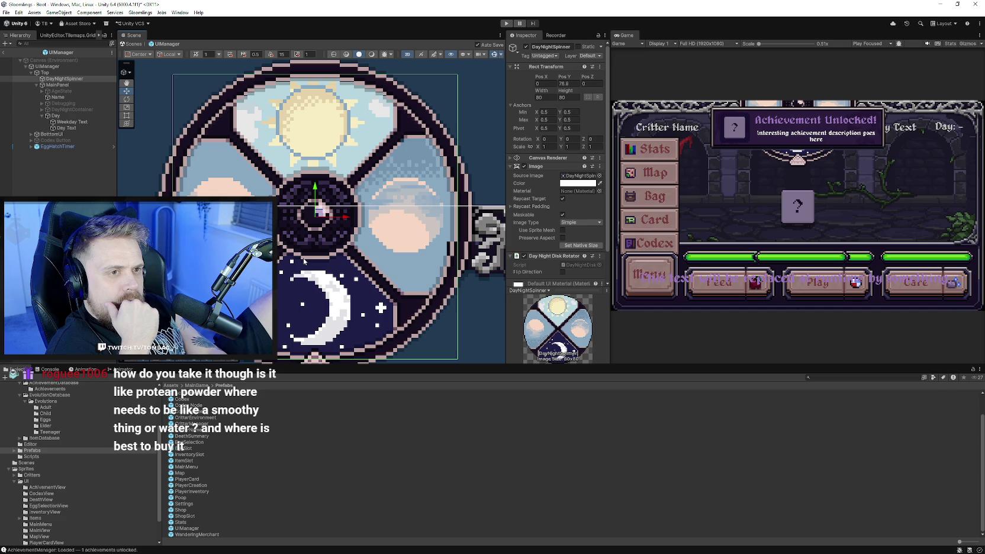
pyautogui.moveTo(315, 187); pyautogui.dragTo(315, 187)
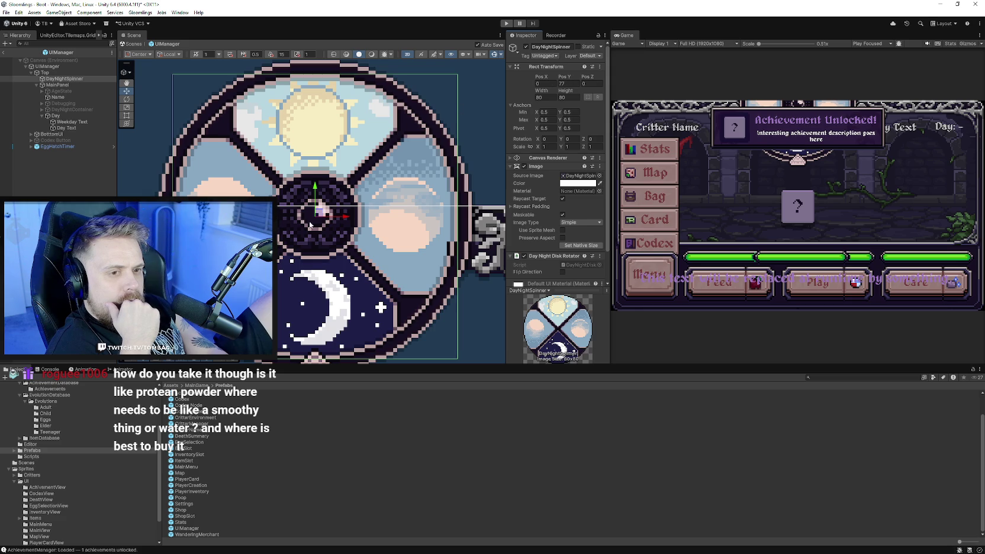
pyautogui.moveTo(316, 191); pyautogui.dragTo(316, 188)
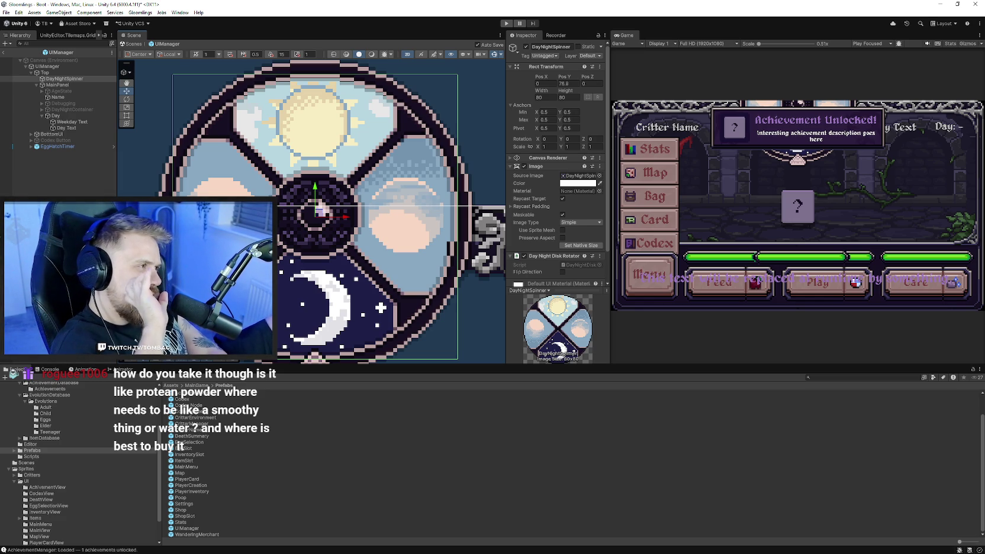
pyautogui.moveTo(333, 161)
pyautogui.mouseDown()
pyautogui.moveTo(375, 210)
pyautogui.moveTo(348, 174)
pyautogui.mouseUp()
# - Zoom out the Scene view to frame the day wheel with its side ornaments
pyautogui.scroll(-3, 314, 215)
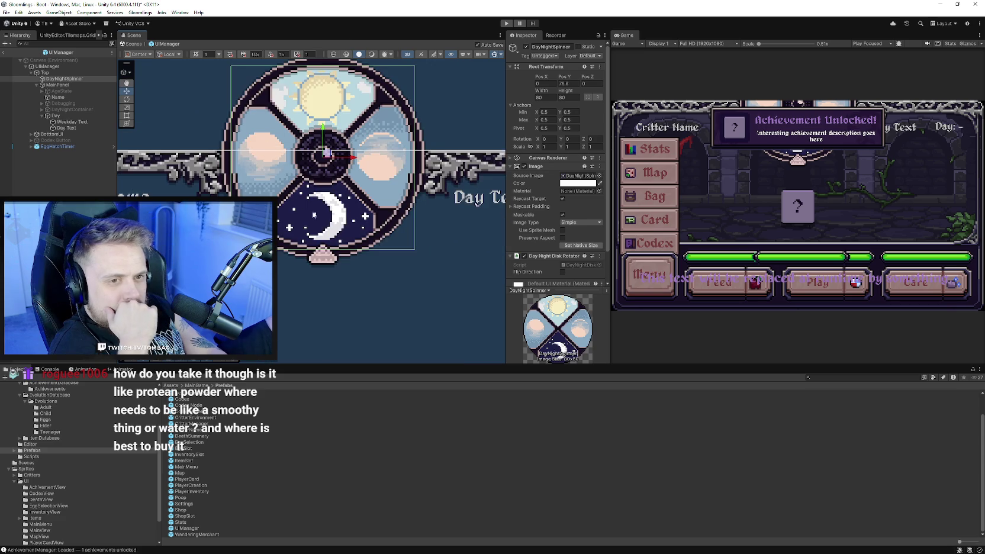
pyautogui.moveTo(314, 215); pyautogui.dragTo(338, 218)
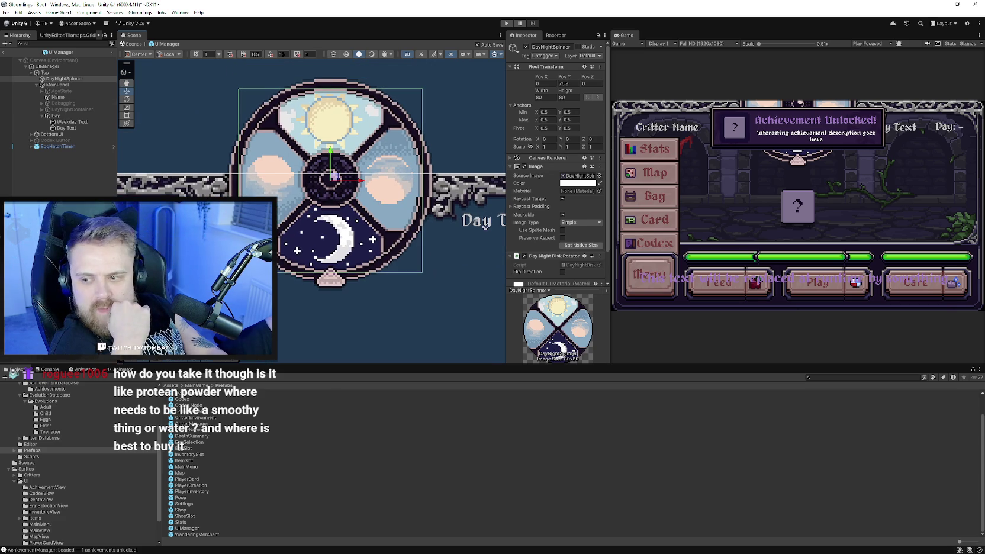
pyautogui.scroll(-1, 407, 225)
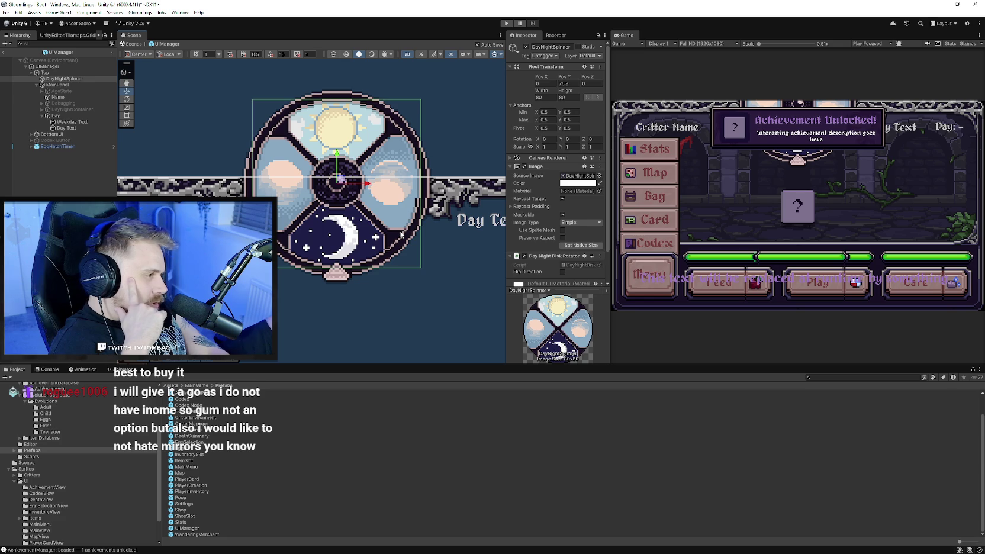
pyautogui.scroll(-1, 401, 235)
pyautogui.scroll(-1, 418, 253)
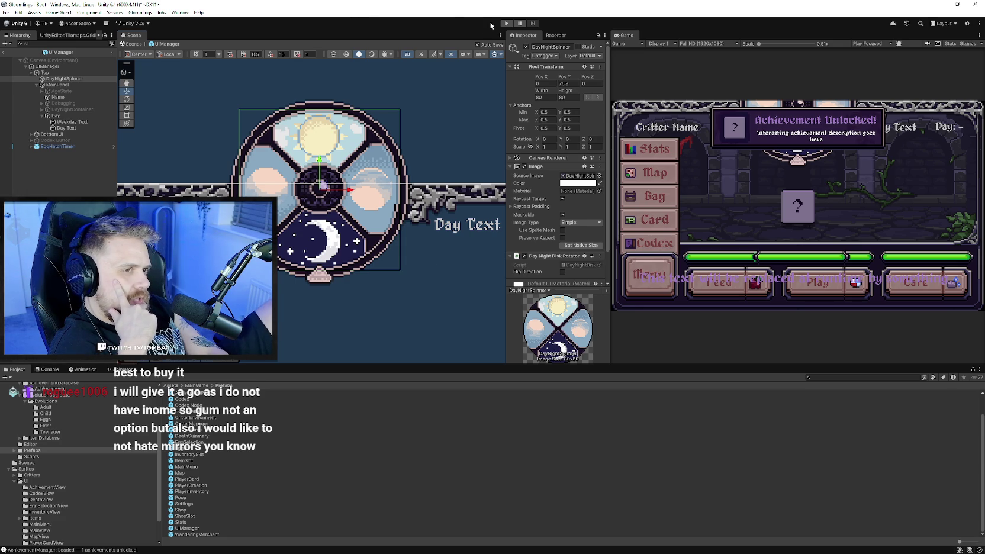
# - Shorten the Project panel and widen the Game view, then start the game
pyautogui.moveTo(657, 361)
pyautogui.mouseDown()
pyautogui.moveTo(656, 424)
pyautogui.moveTo(656, 401)
pyautogui.mouseUp()
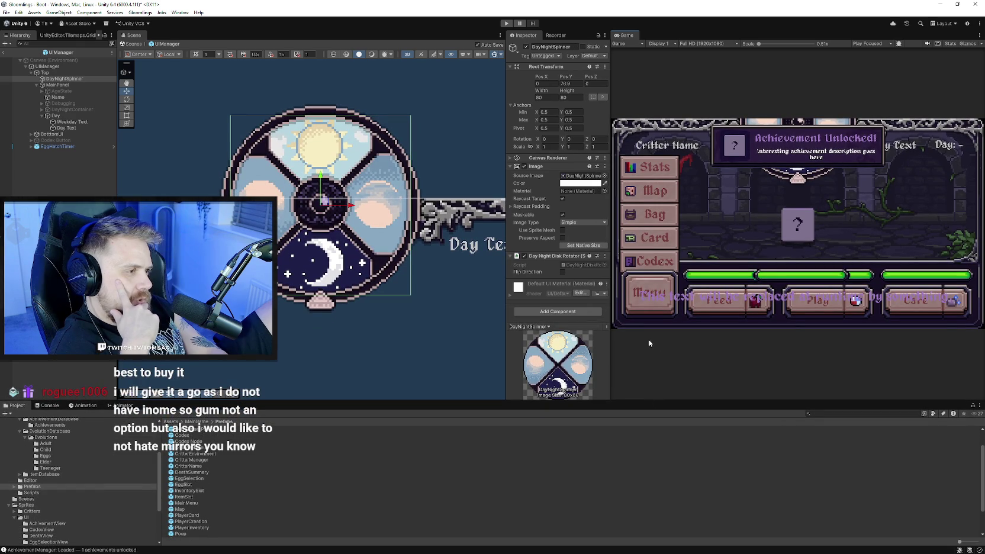
pyautogui.moveTo(611, 350); pyautogui.dragTo(609, 350)
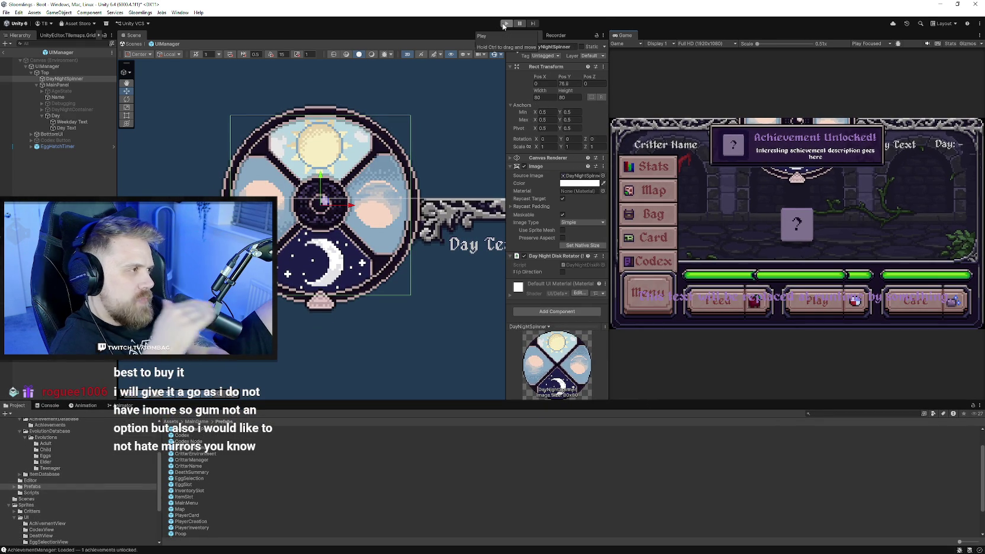
pyautogui.click(505, 24)
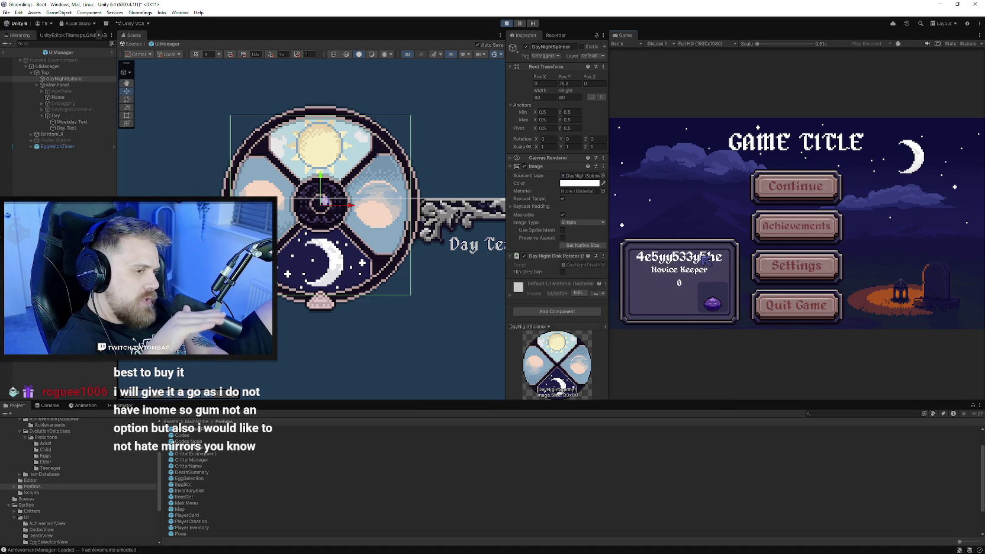
pyautogui.click(767, 191)
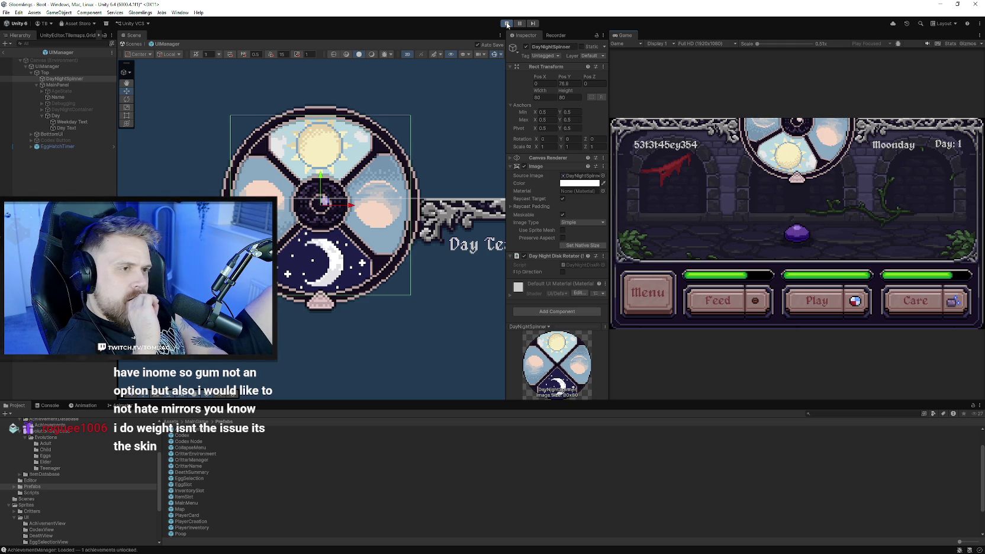
pyautogui.click(506, 23)
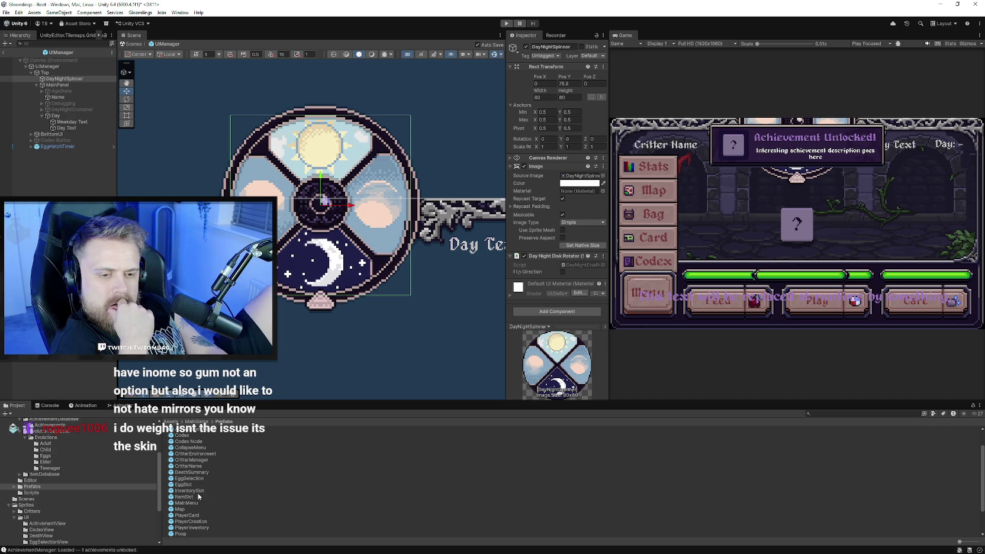
pyautogui.doubleClick(197, 454)
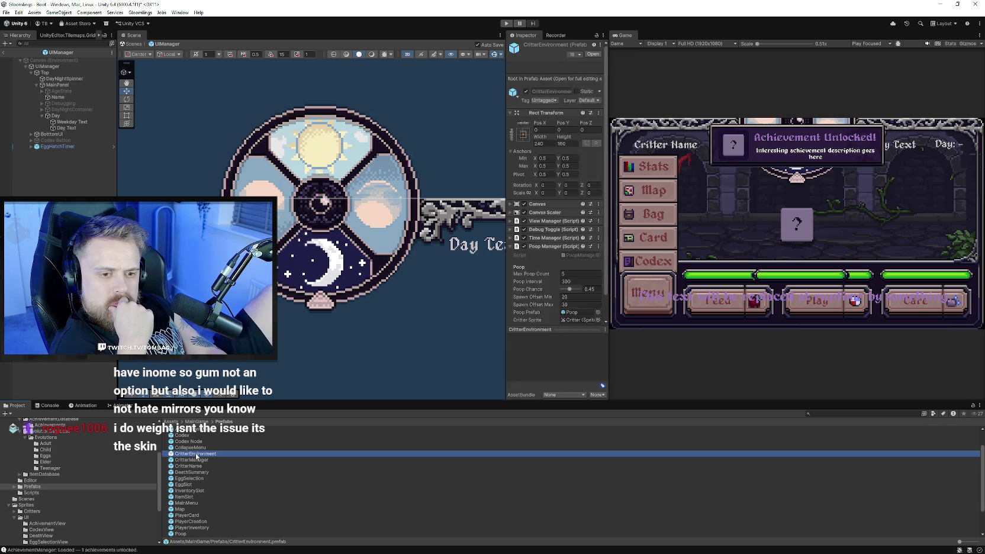
# - Select the Background object in the CritterEnvironment prefab
pyautogui.click(55, 72)
pyautogui.click(569, 83)
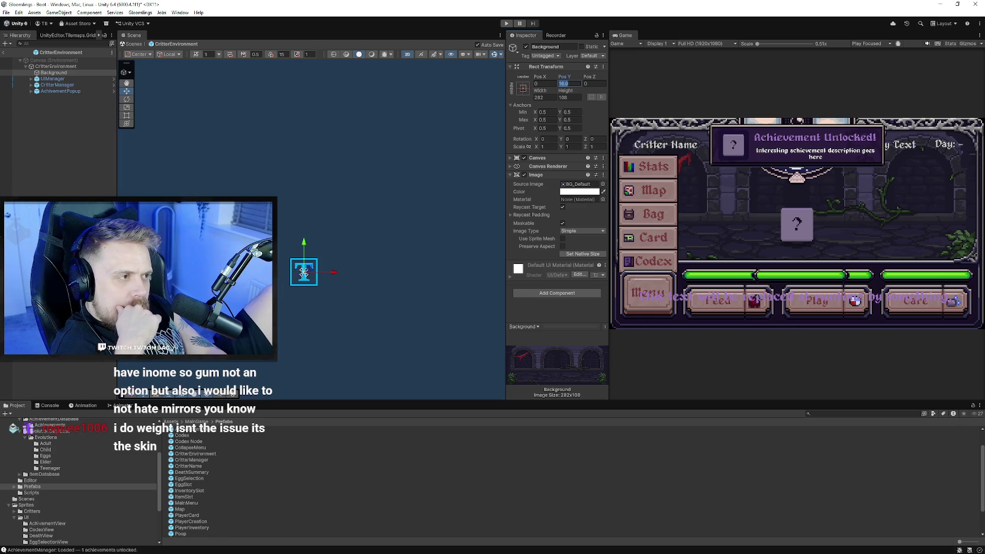
pyautogui.scroll(-4, 63, 517)
pyautogui.scroll(2, 53, 497)
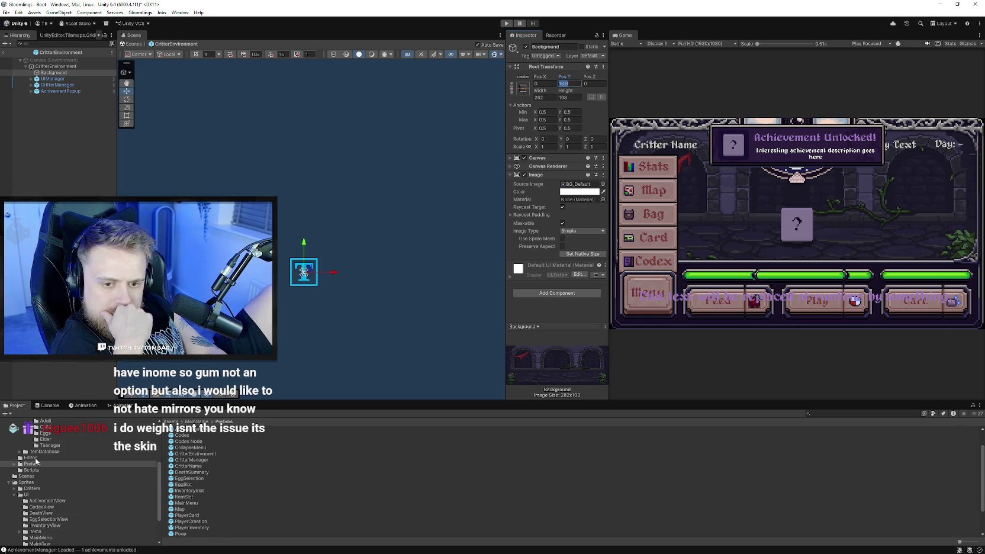
# - Open the Boot scene from the Scenes folder, answering the save prompt
pyautogui.click(36, 475)
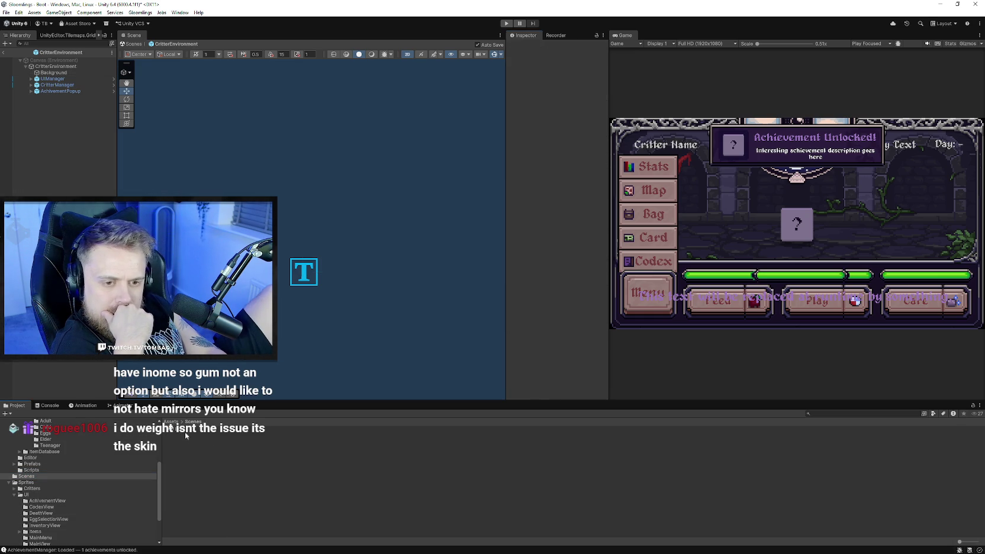
pyautogui.click(185, 431)
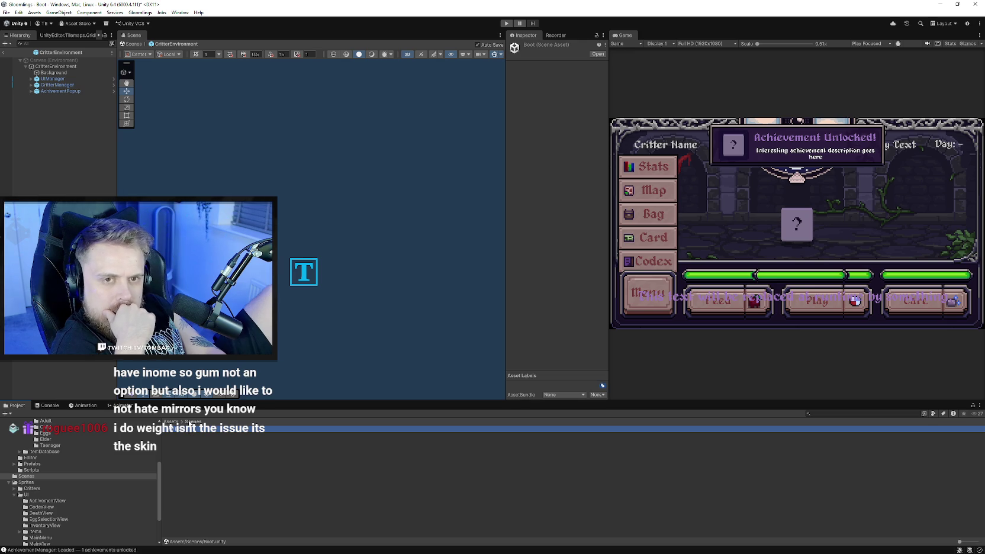
pyautogui.doubleClick(182, 434)
pyautogui.click(474, 297)
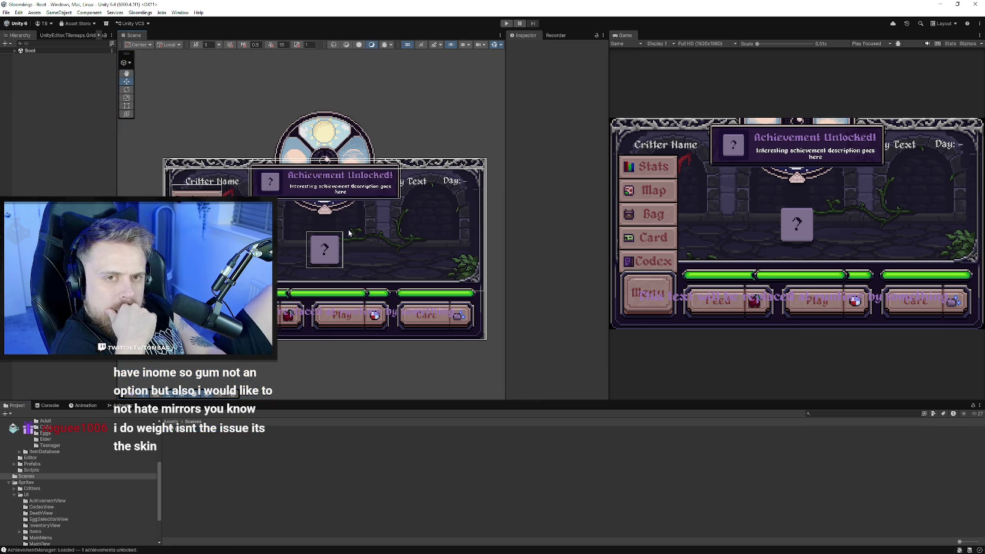
# - Move CritterEnvironment's Background up to Pos Y 22.5 and start the game to check it
pyautogui.scroll(1, 267, 194)
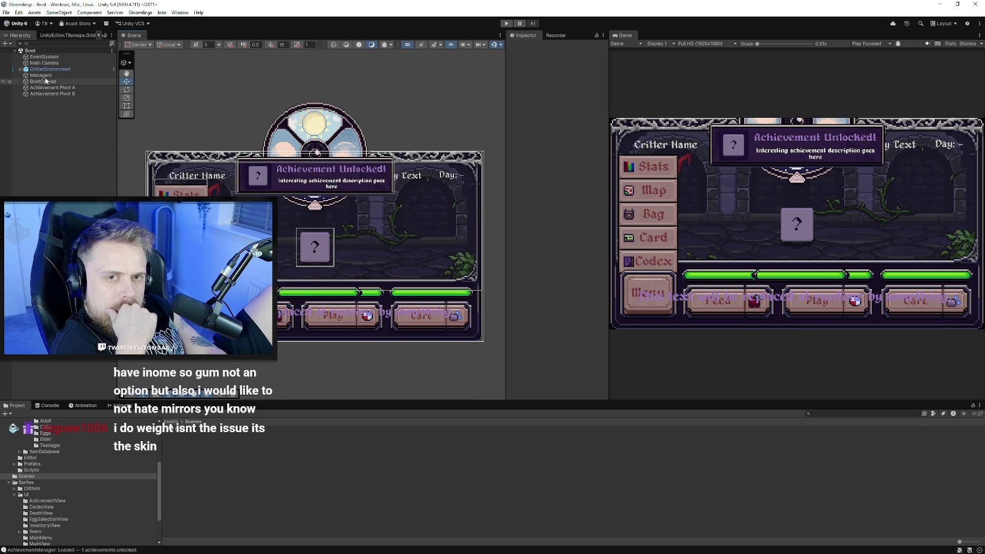
pyautogui.click(19, 72)
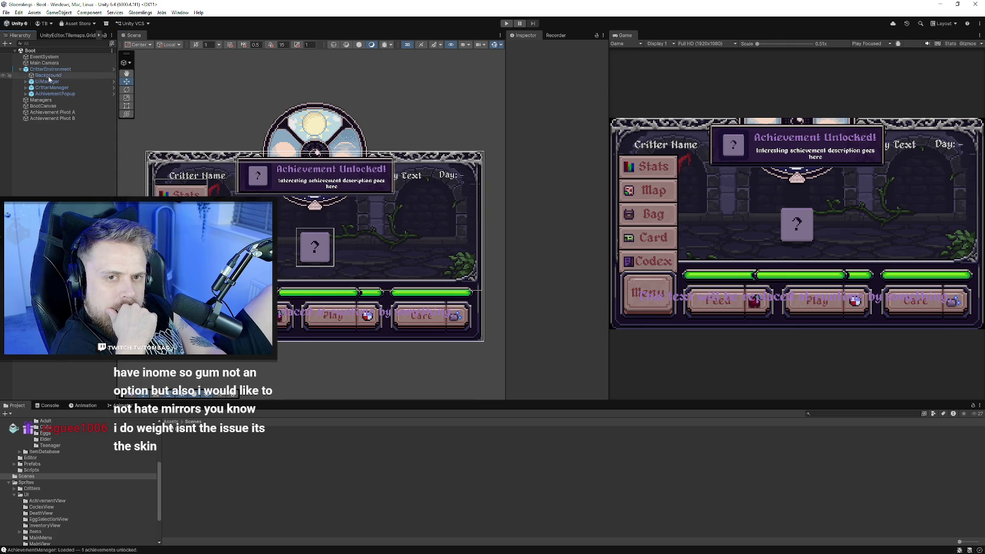
pyautogui.click(49, 75)
pyautogui.scroll(1, 333, 207)
pyautogui.moveTo(317, 203)
pyautogui.mouseDown()
pyautogui.moveTo(307, 187)
pyautogui.moveTo(312, 194)
pyautogui.mouseUp()
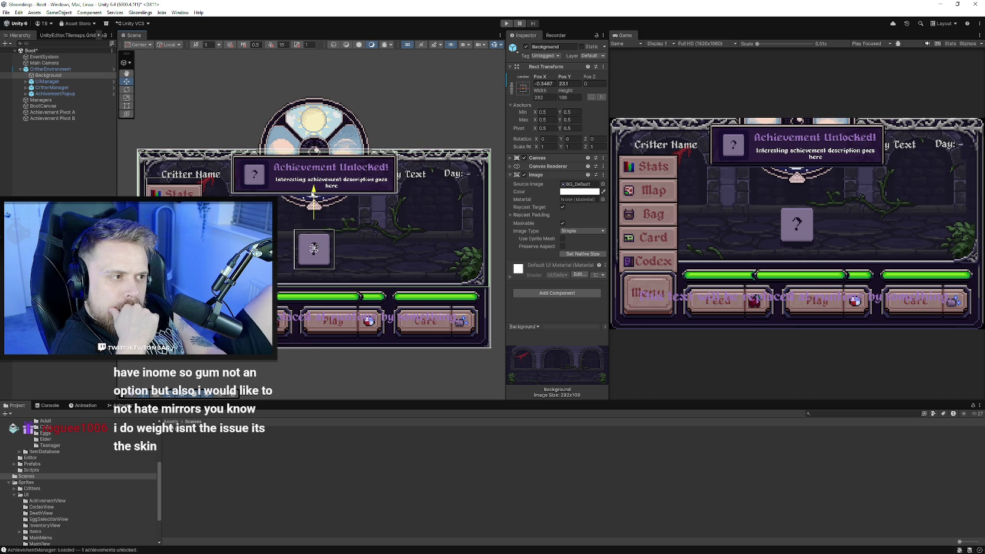
pyautogui.moveTo(313, 193); pyautogui.dragTo(314, 194)
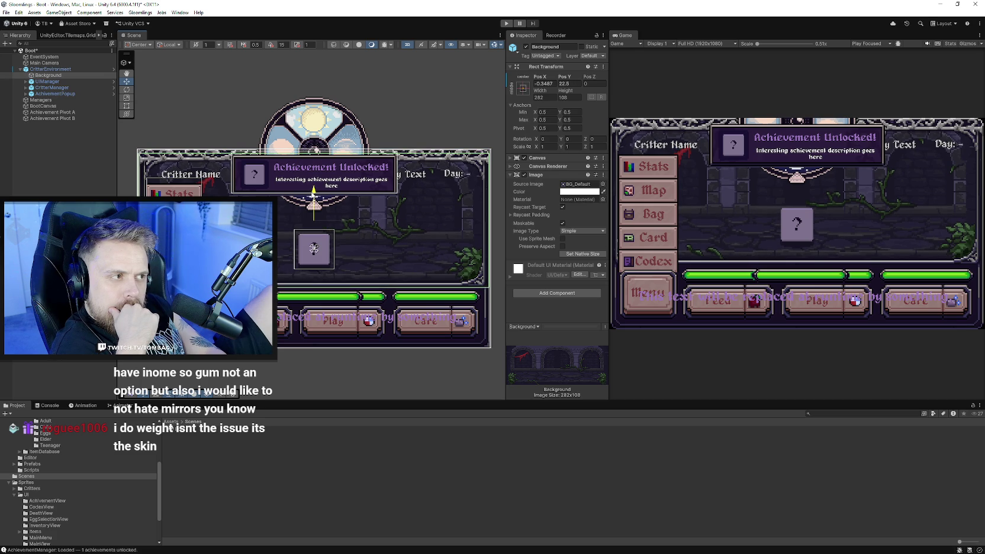
pyautogui.scroll(-3, 400, 240)
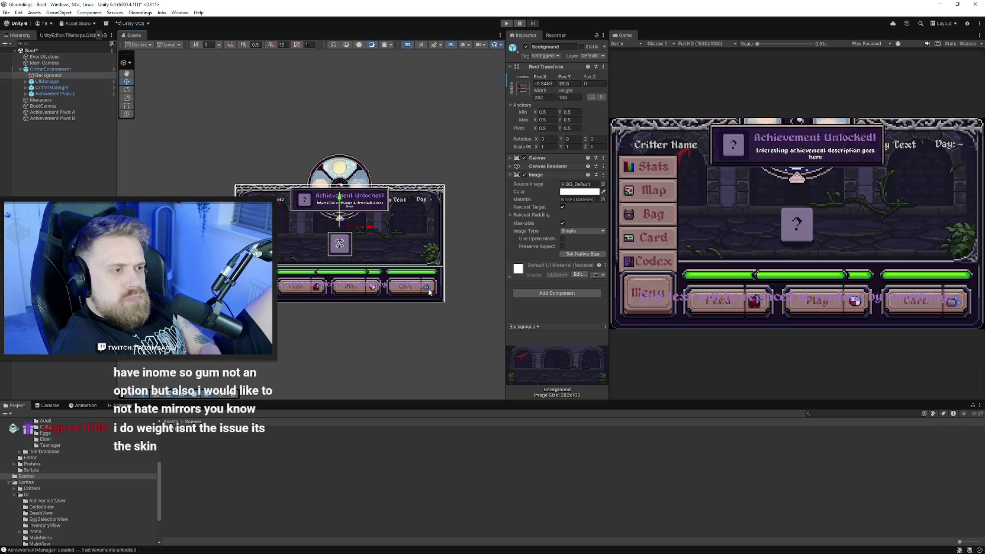
pyautogui.click(506, 23)
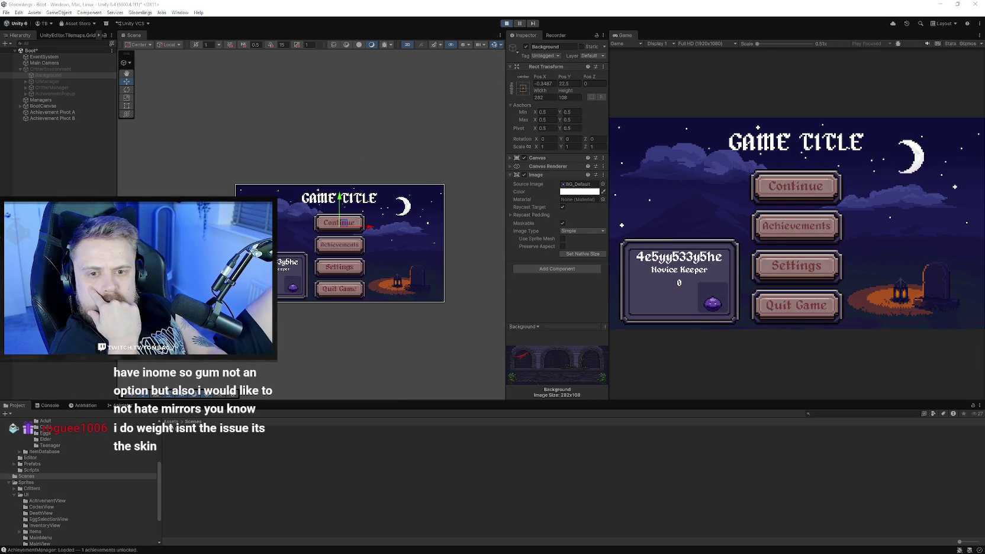
# - Continue into gameplay, then reload the Boot scene and save its changes
pyautogui.click(776, 181)
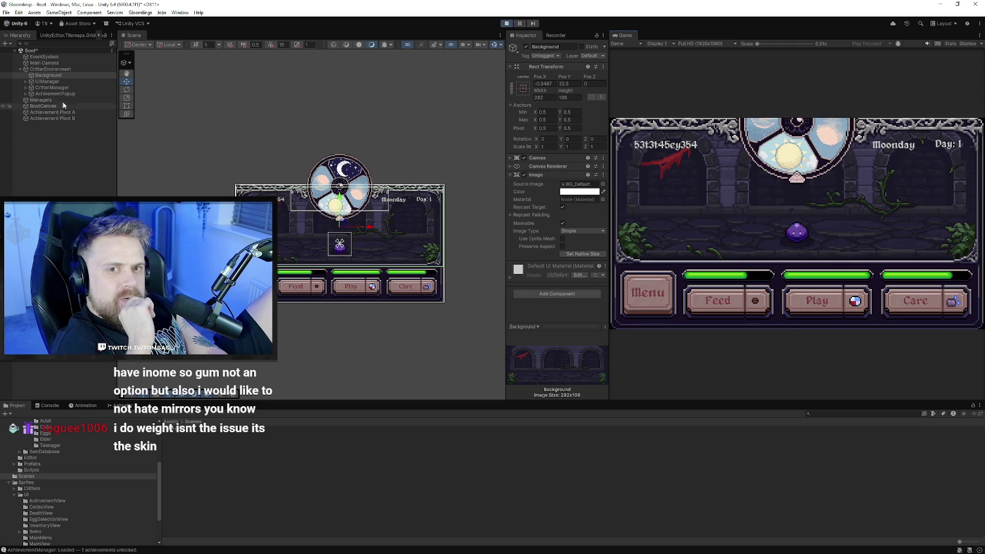
pyautogui.doubleClick(185, 430)
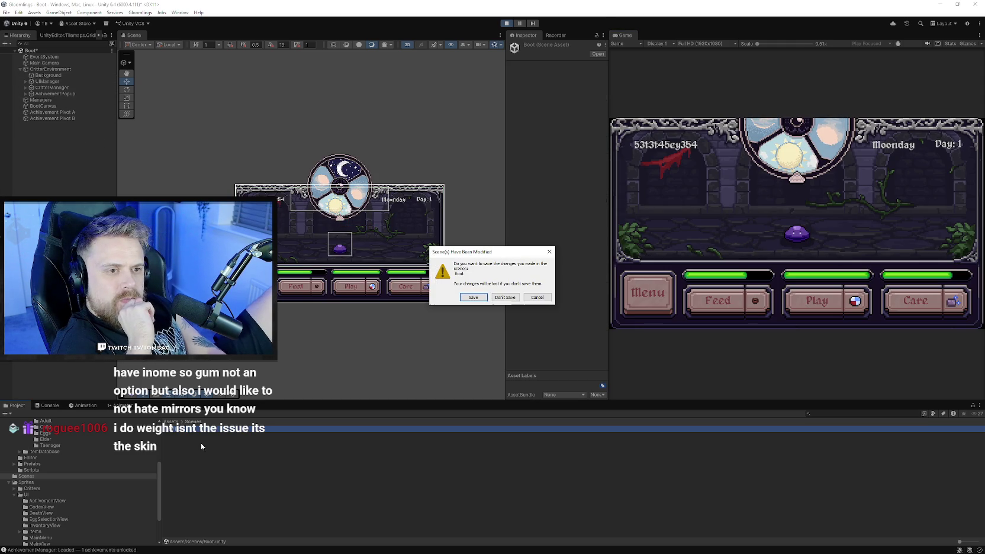
pyautogui.click(473, 299)
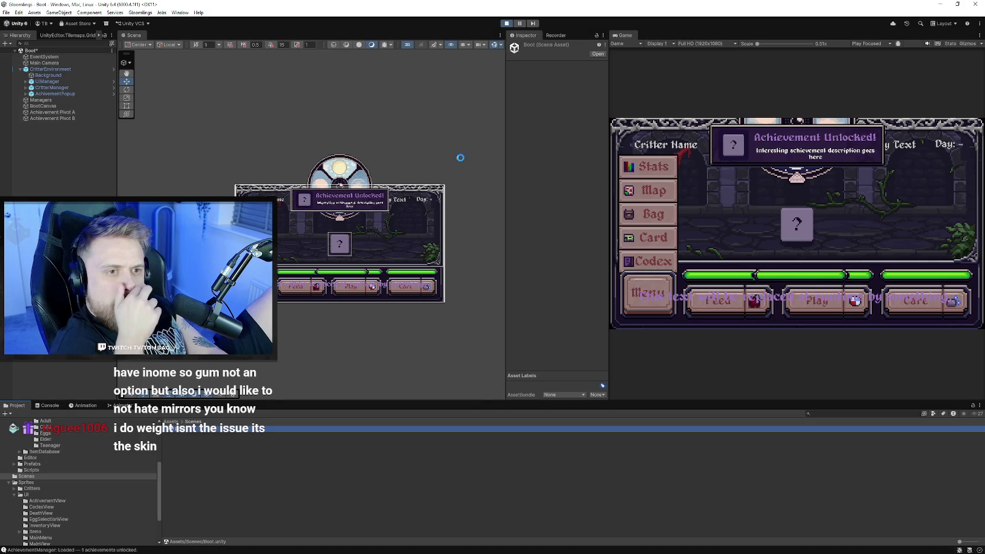
# - Raise CritterManager from Pos Y -0.8 to 4.2 and start the game to test it
pyautogui.click(50, 69)
pyautogui.click(20, 70)
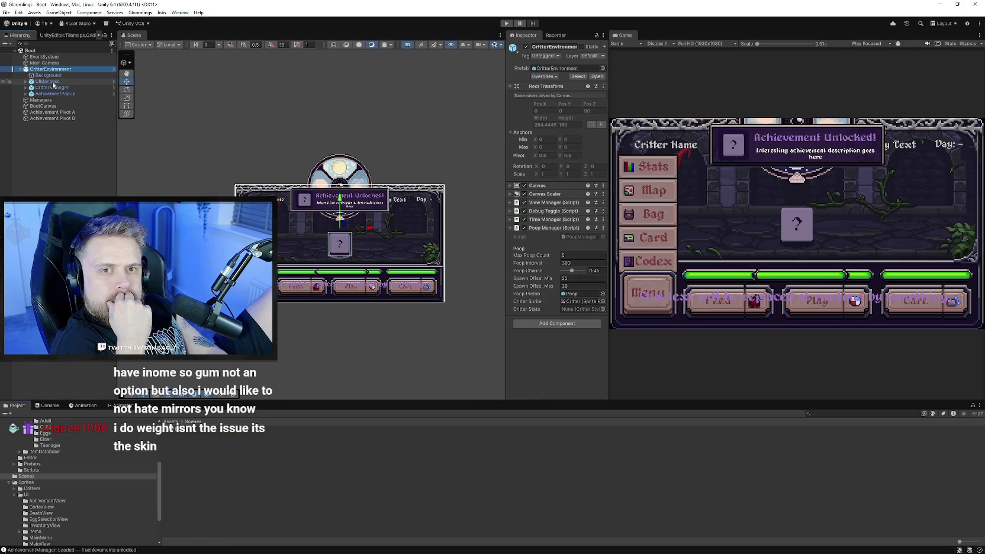
pyautogui.click(52, 88)
pyautogui.press('f')
pyautogui.moveTo(350, 257); pyautogui.dragTo(349, 250)
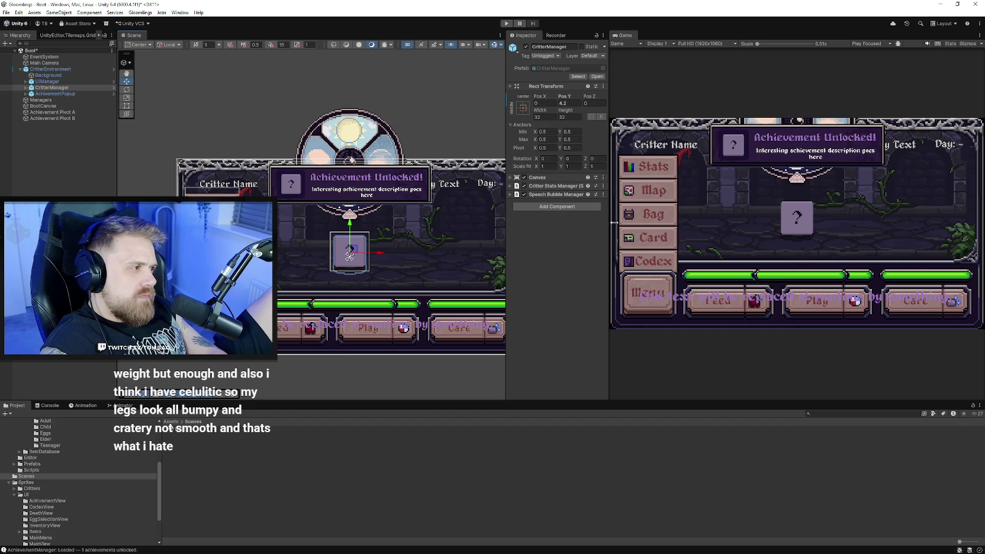
pyautogui.click(503, 23)
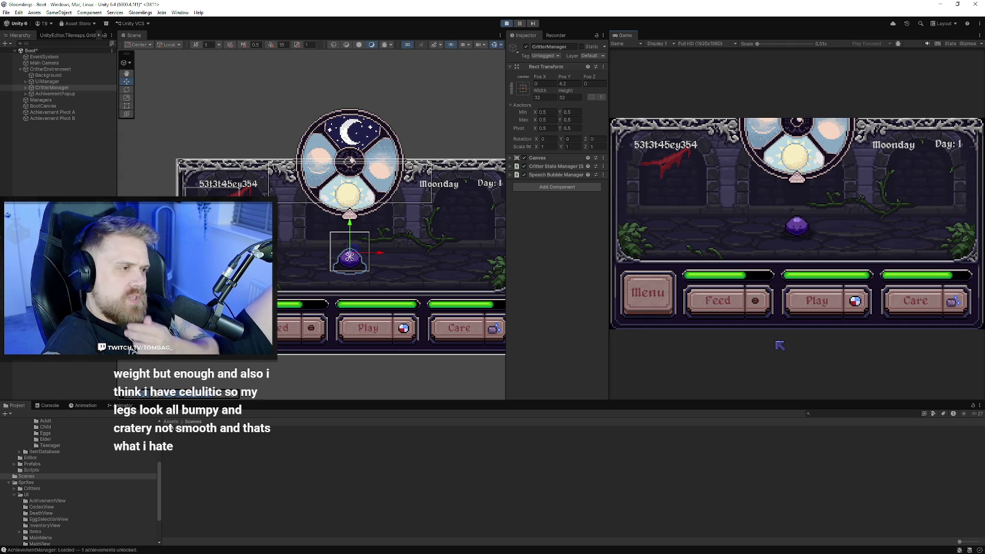
# - Stop the Unity play test and switch back to Aseprite
pyautogui.click(504, 24)
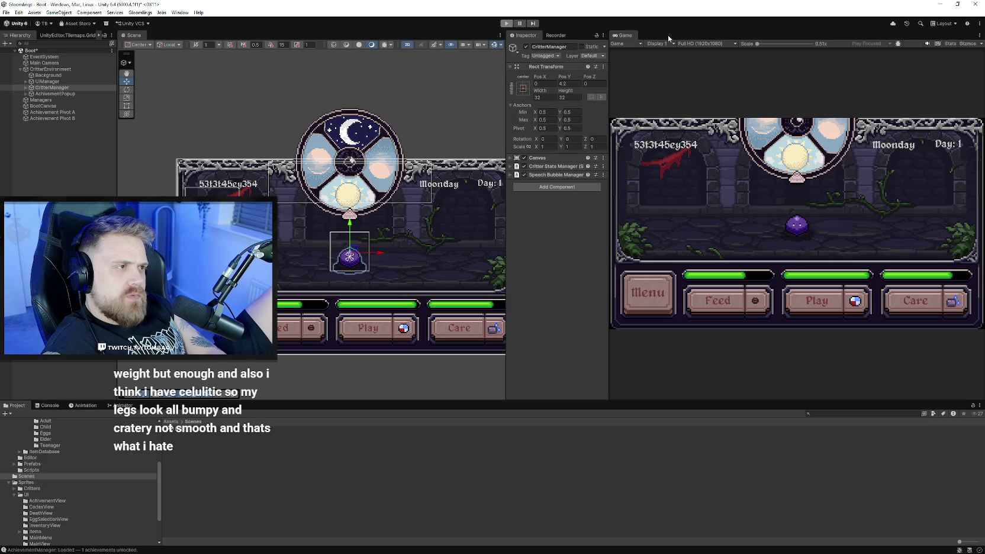
pyautogui.hotkey('alt', 'Tab')
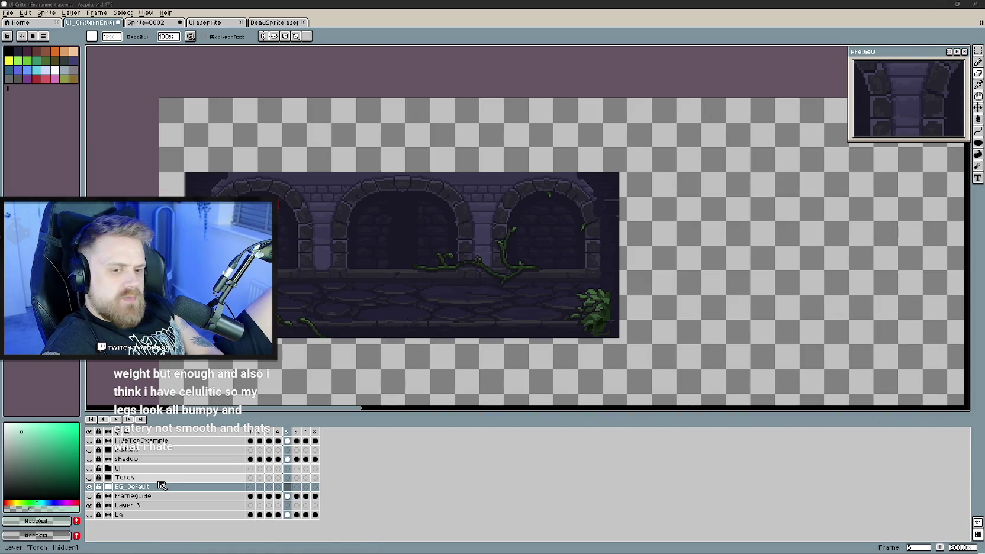
# - Start an Export Sprite Sheet and set its Layers selection to the Torch layer
pyautogui.click(8, 13)
pyautogui.moveTo(62, 90)
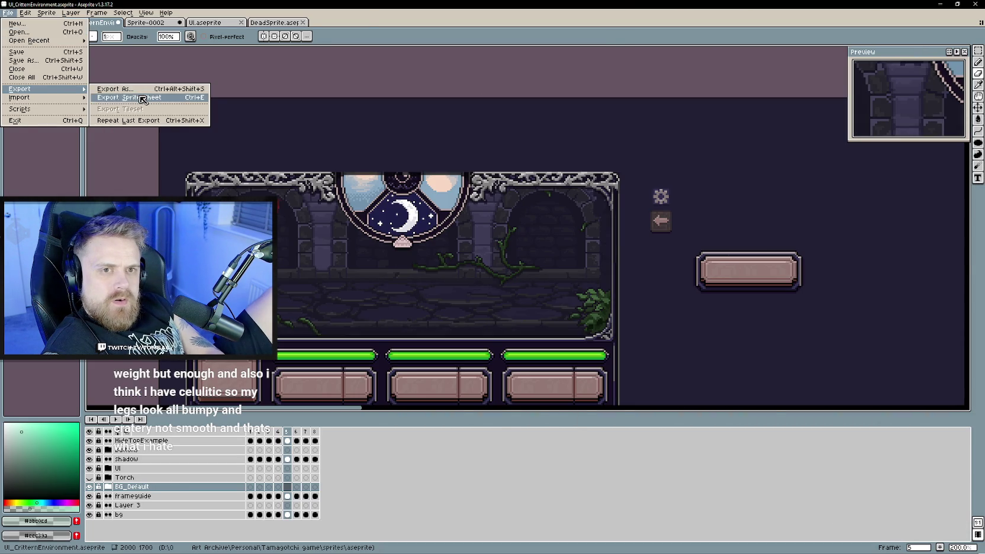
pyautogui.click(143, 97)
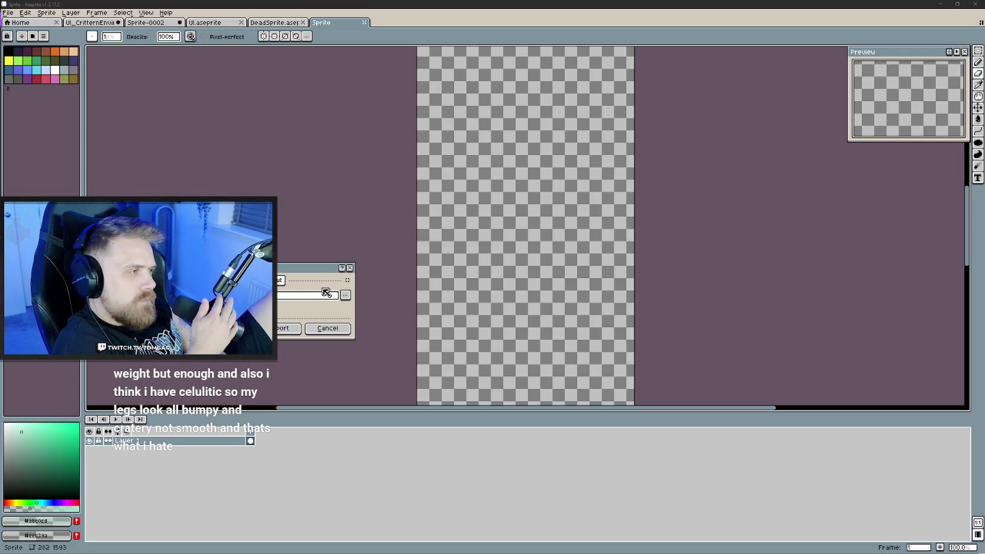
pyautogui.click(348, 280)
pyautogui.click(327, 311)
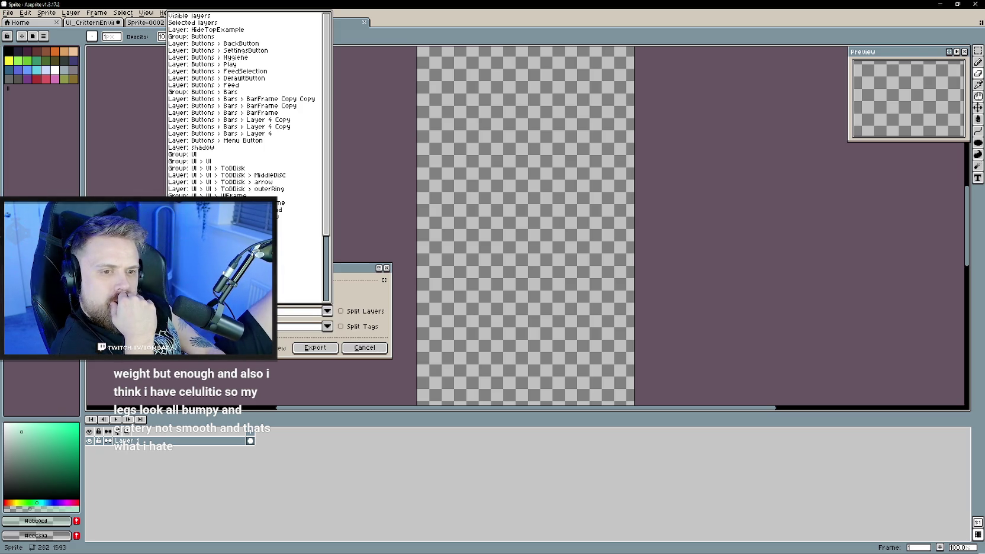
pyautogui.click(299, 265)
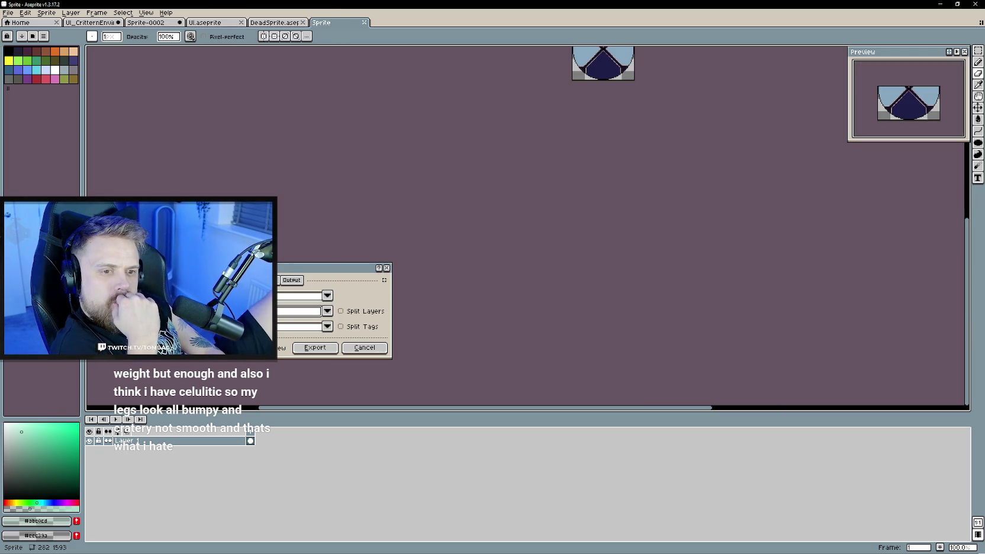
pyautogui.click(327, 311)
pyautogui.click(299, 265)
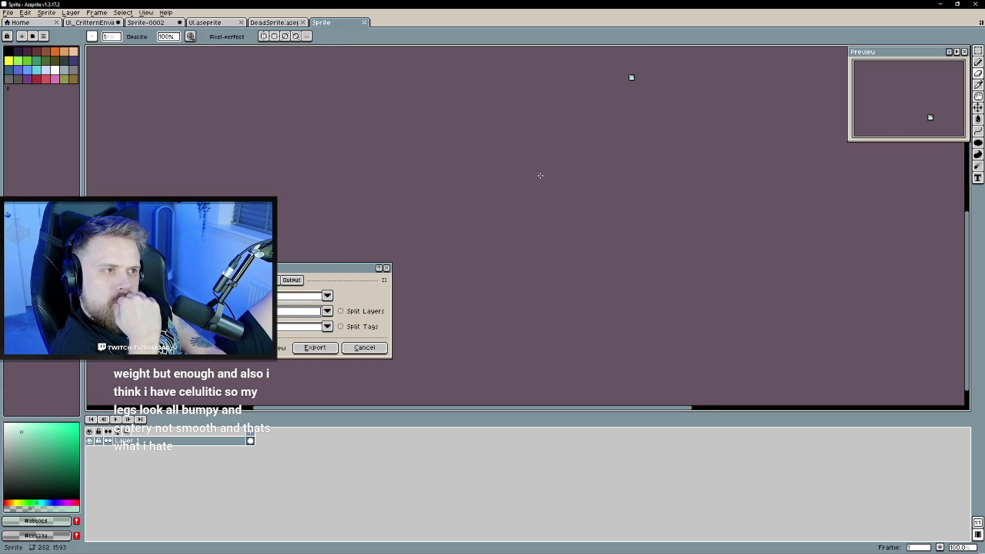
pyautogui.click(326, 311)
pyautogui.click(299, 280)
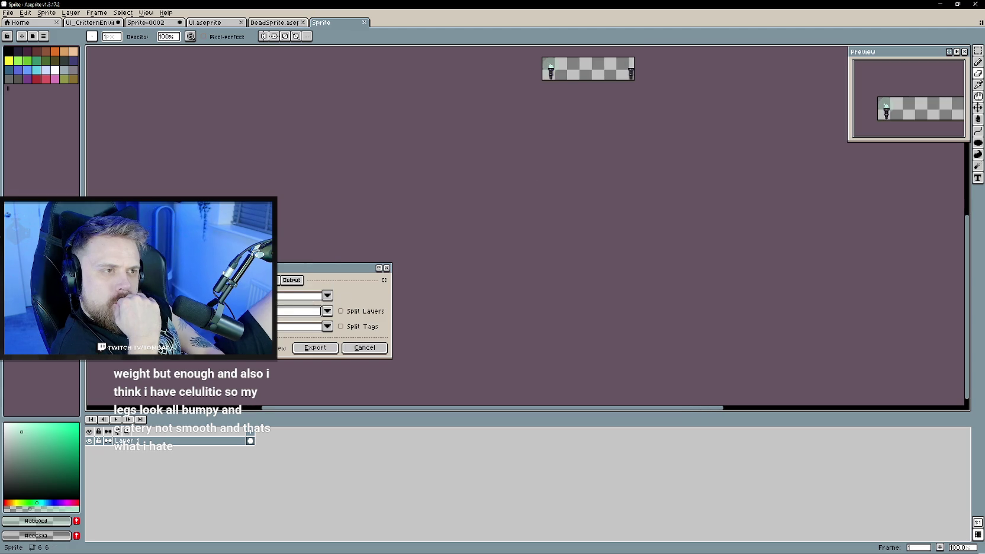
pyautogui.click(327, 311)
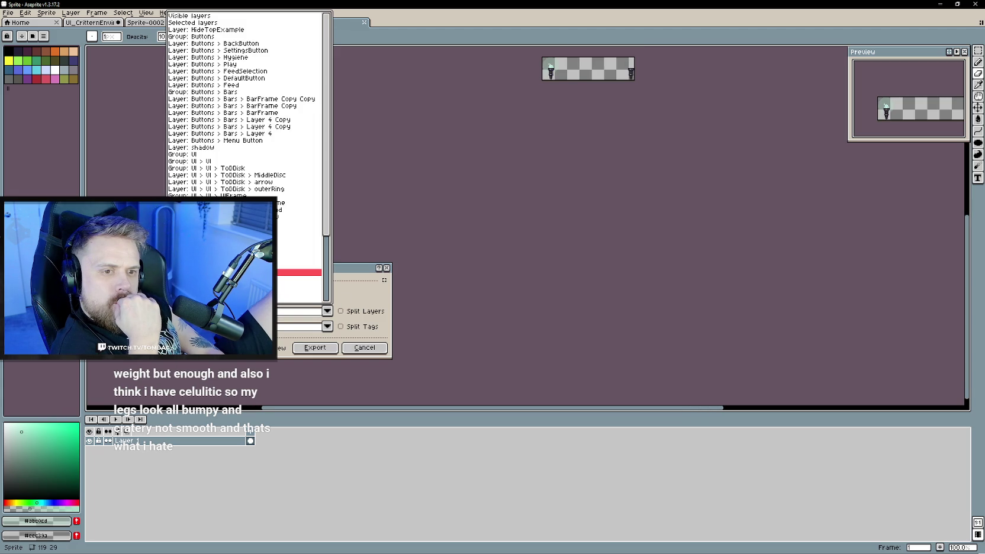
pyautogui.click(299, 273)
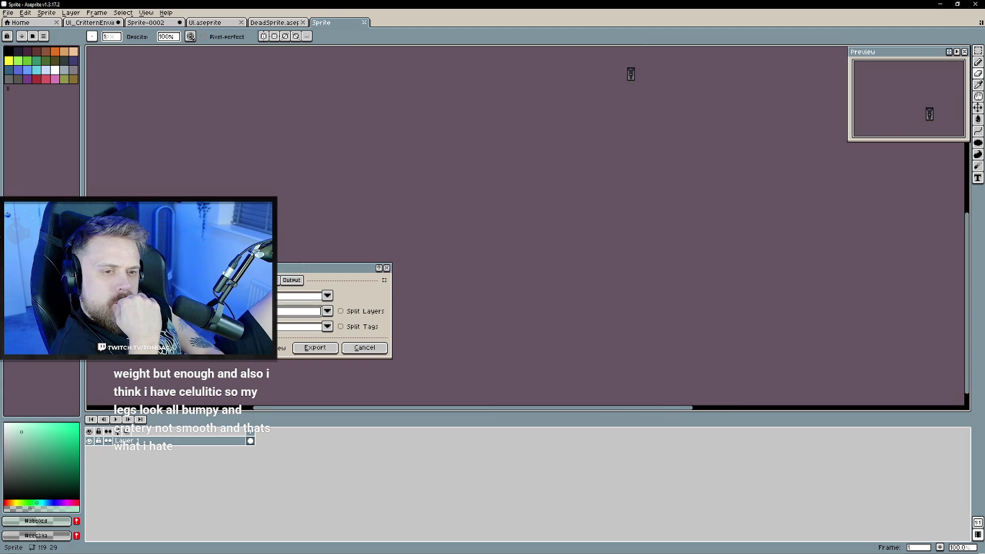
pyautogui.click(327, 311)
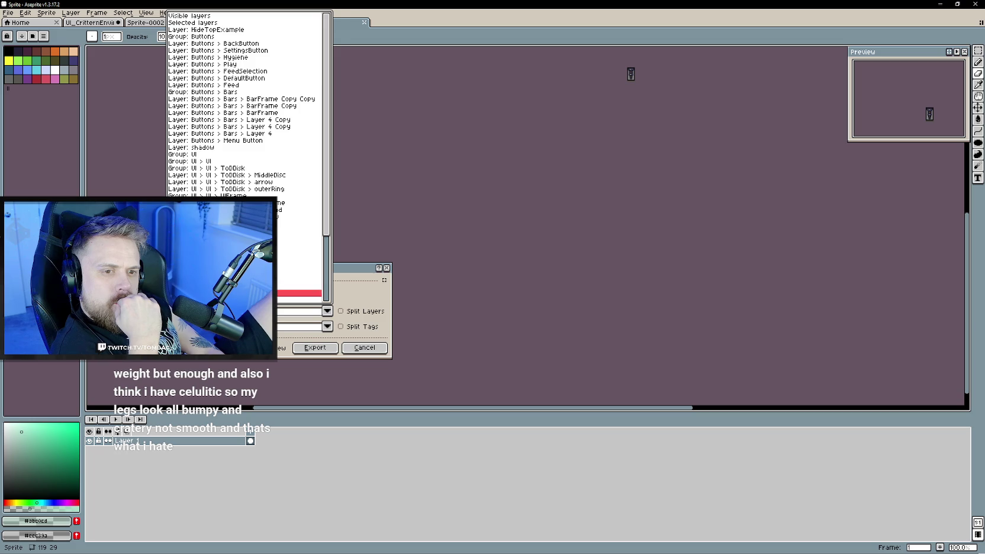
pyautogui.click(299, 290)
# - Set the output file to the game's sprites folder and export the torch sheet
pyautogui.click(291, 280)
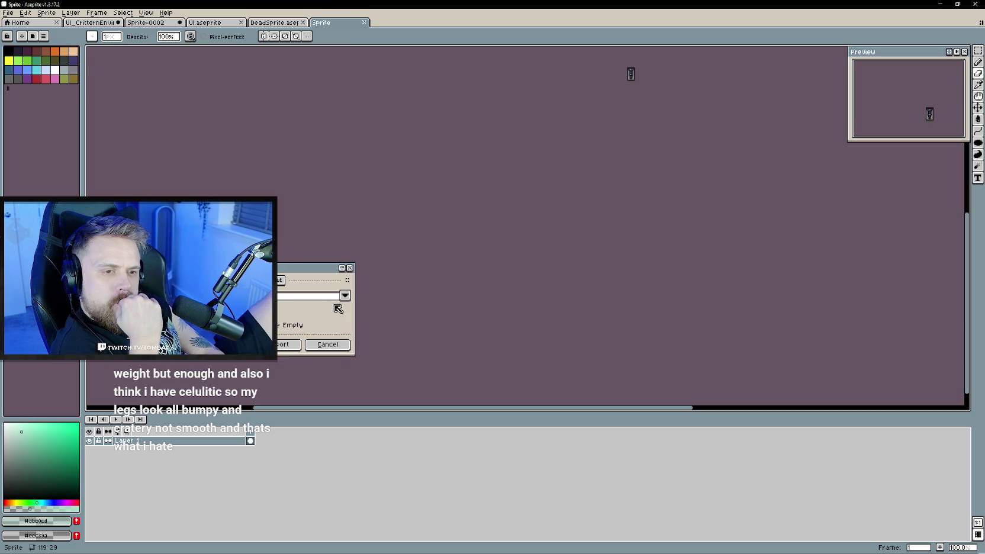
pyautogui.click(346, 295)
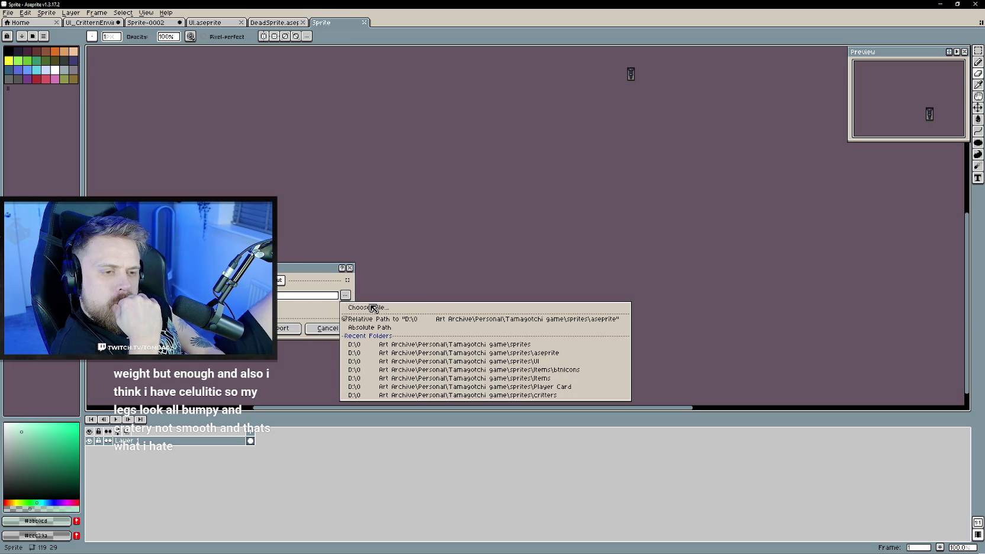
pyautogui.click(367, 308)
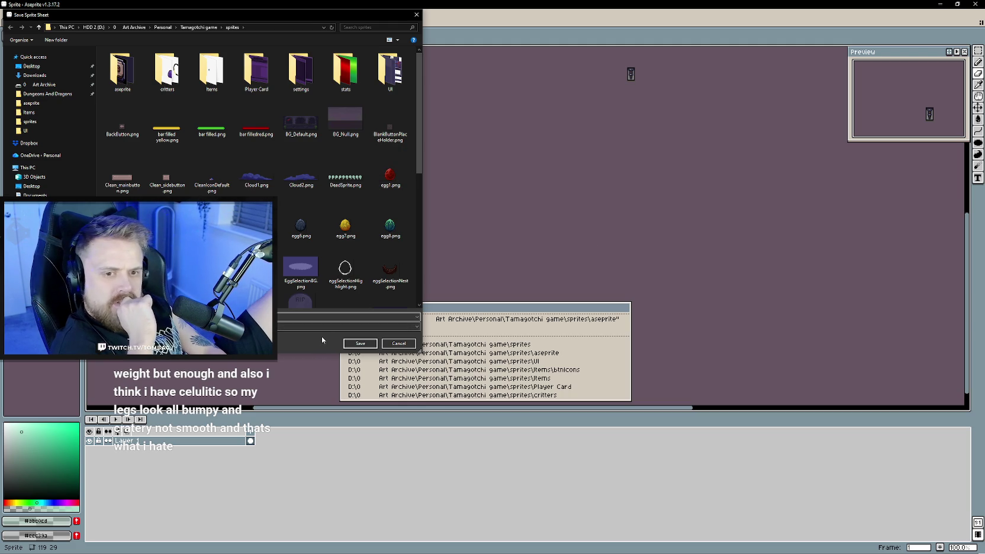
pyautogui.click(359, 343)
pyautogui.click(289, 328)
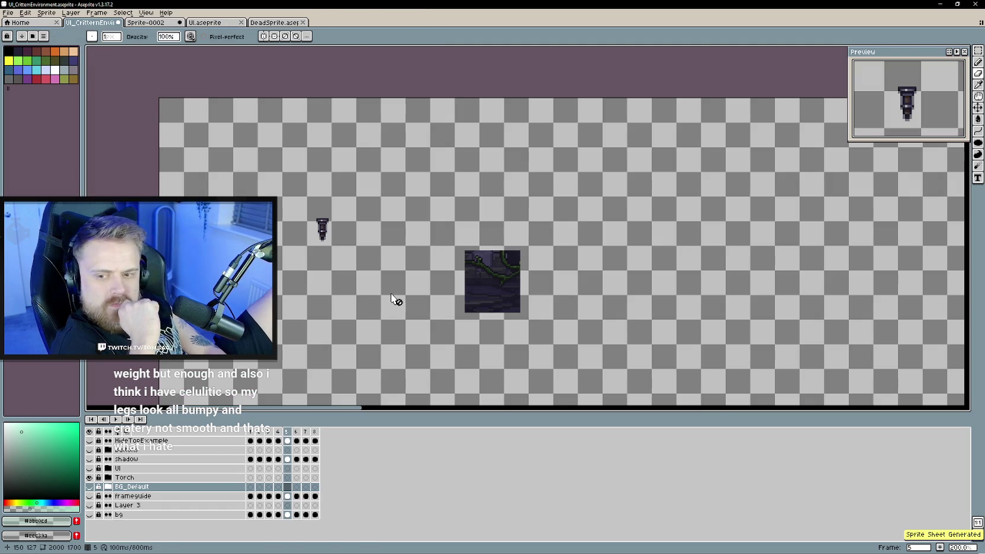
# - Start another sprite sheet export limited to the glow layer
pyautogui.scroll(1, 351, 302)
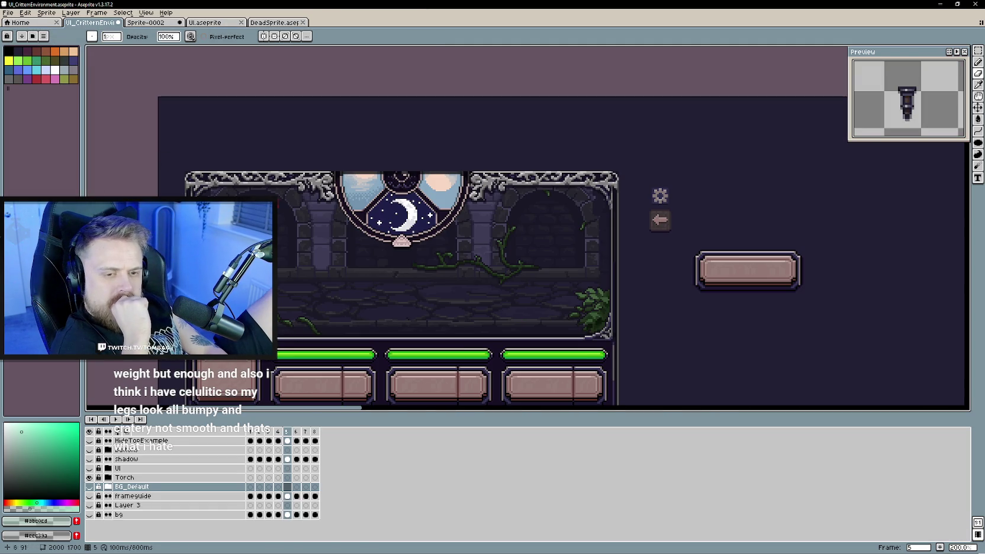
pyautogui.click(11, 13)
pyautogui.moveTo(36, 89)
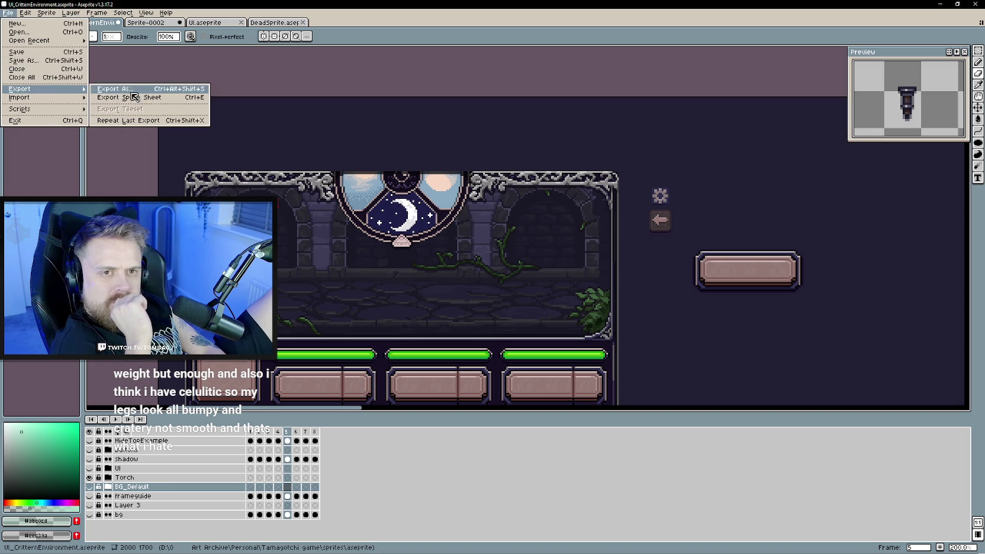
pyautogui.click(118, 95)
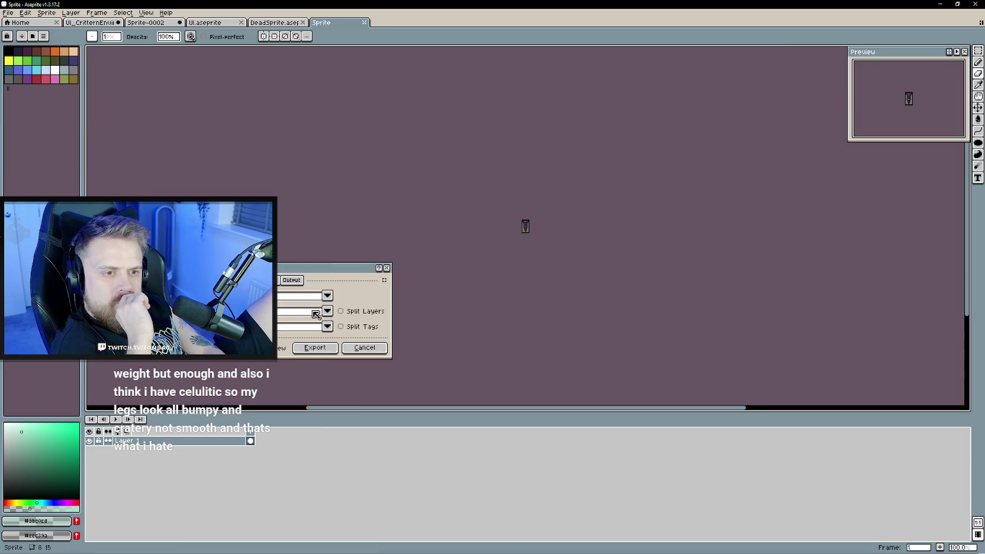
pyautogui.click(328, 311)
pyautogui.click(237, 225)
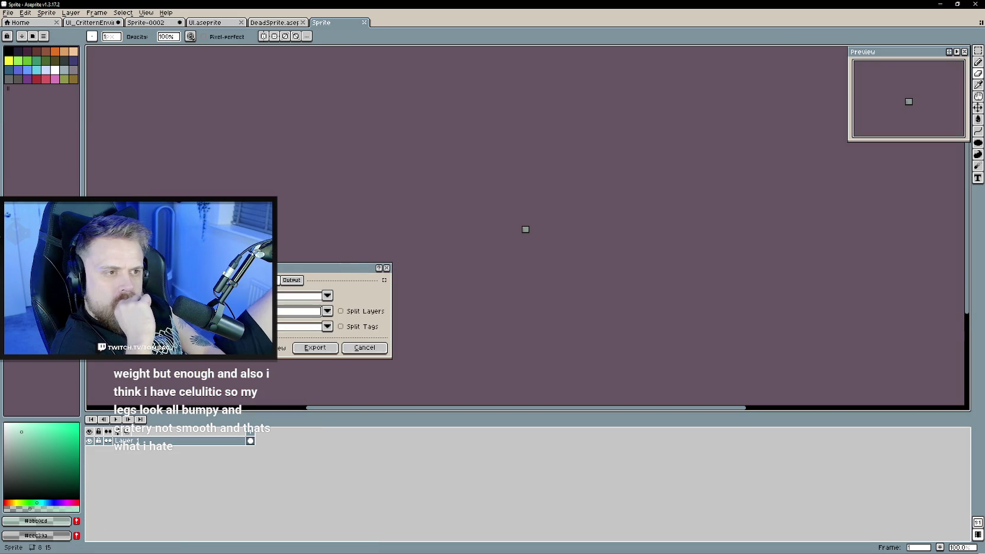
# - Lay the glow frames out as a horizontal strip and toggle sprite trimming
pyautogui.click(255, 280)
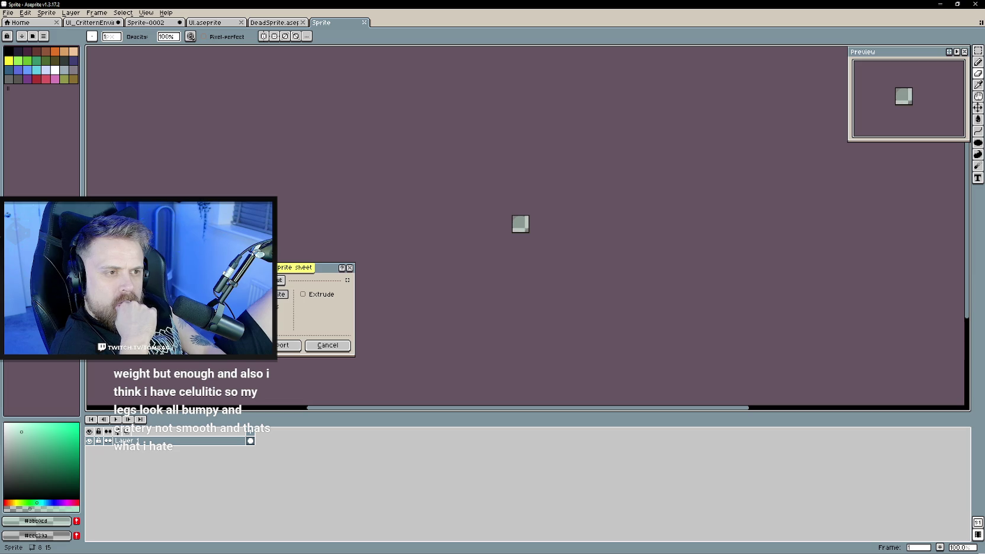
pyautogui.click(272, 280)
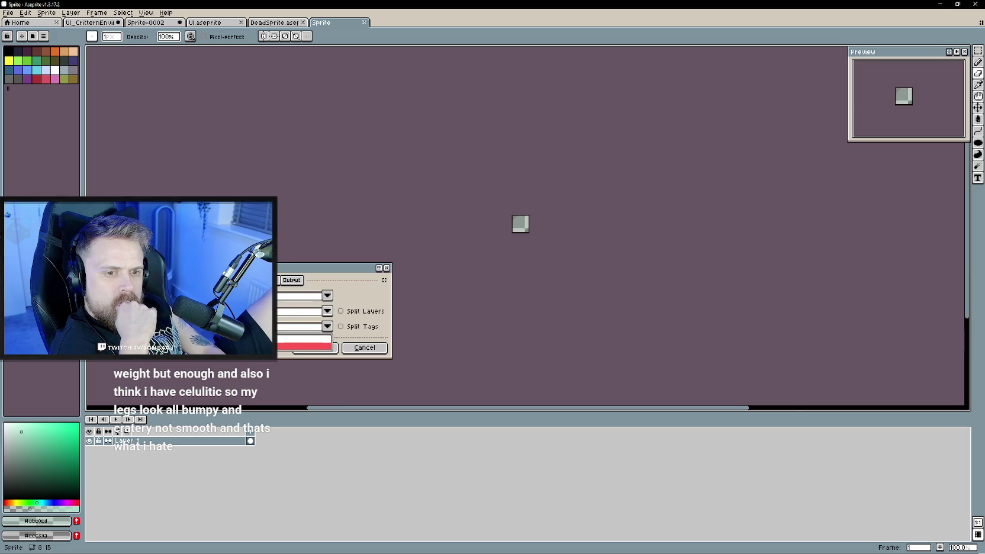
pyautogui.click(292, 280)
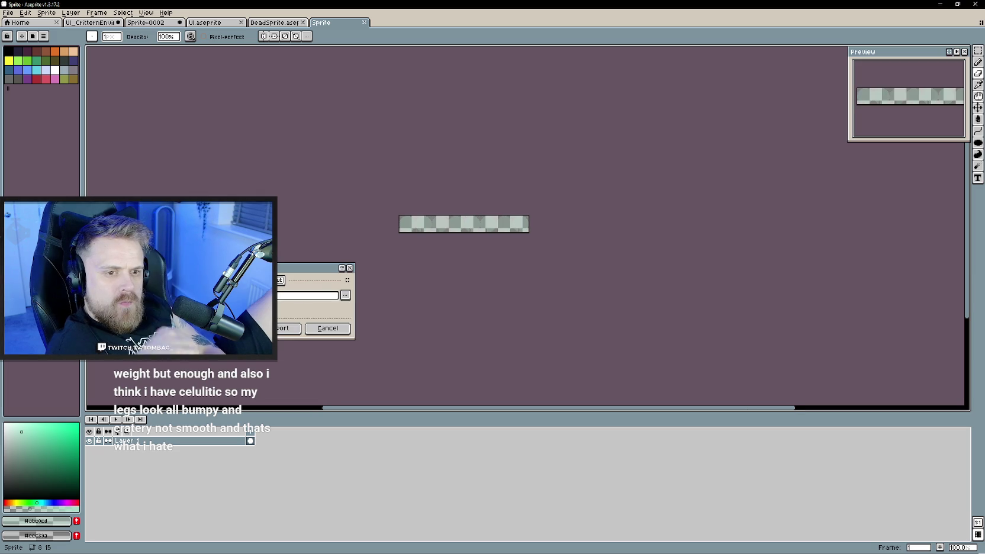
pyautogui.click(261, 280)
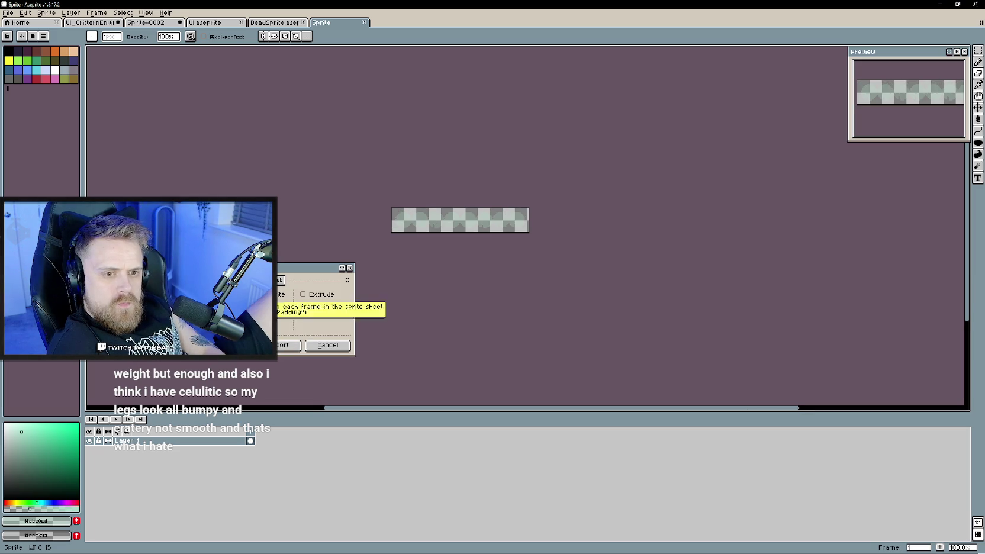
pyautogui.click(281, 294)
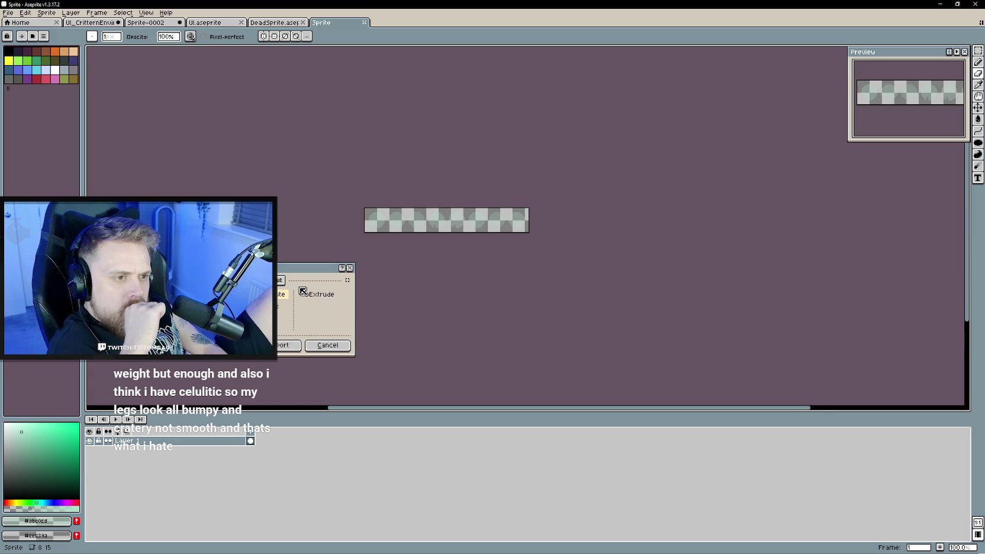
pyautogui.scroll(2, 416, 237)
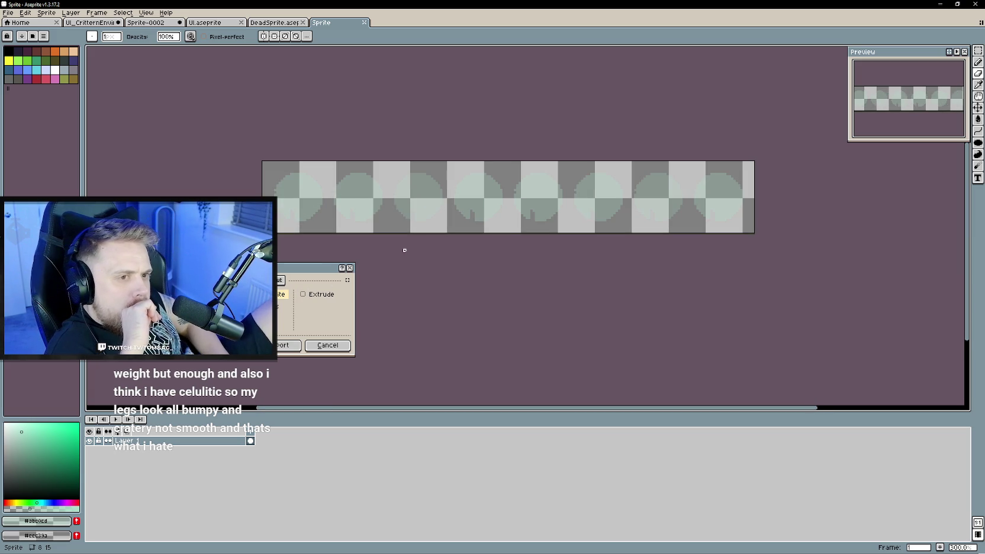
# - Save the glow sheet output into the sprites folder and export it
pyautogui.click(280, 280)
pyautogui.click(345, 294)
pyautogui.click(345, 295)
pyautogui.click(346, 295)
pyautogui.click(368, 308)
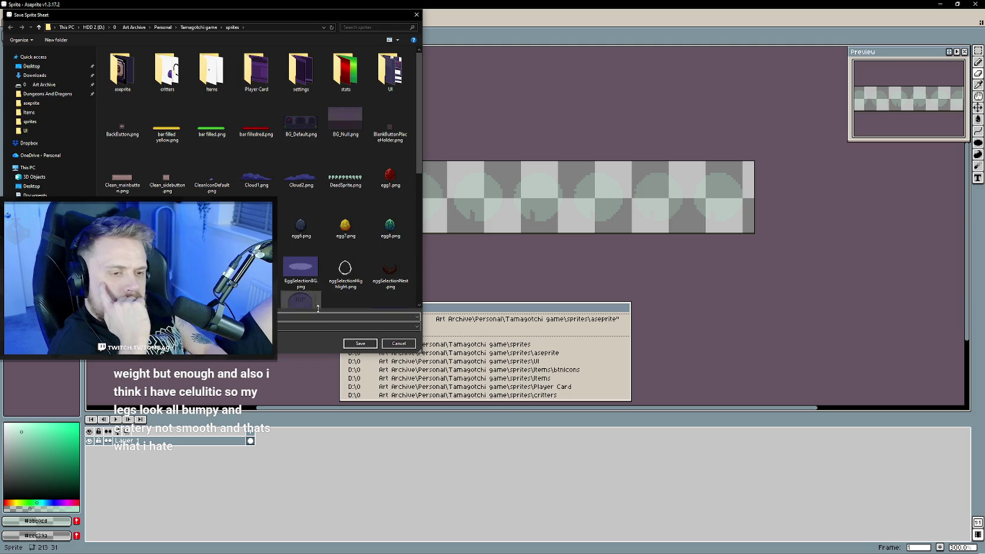
pyautogui.click(361, 344)
pyautogui.click(288, 330)
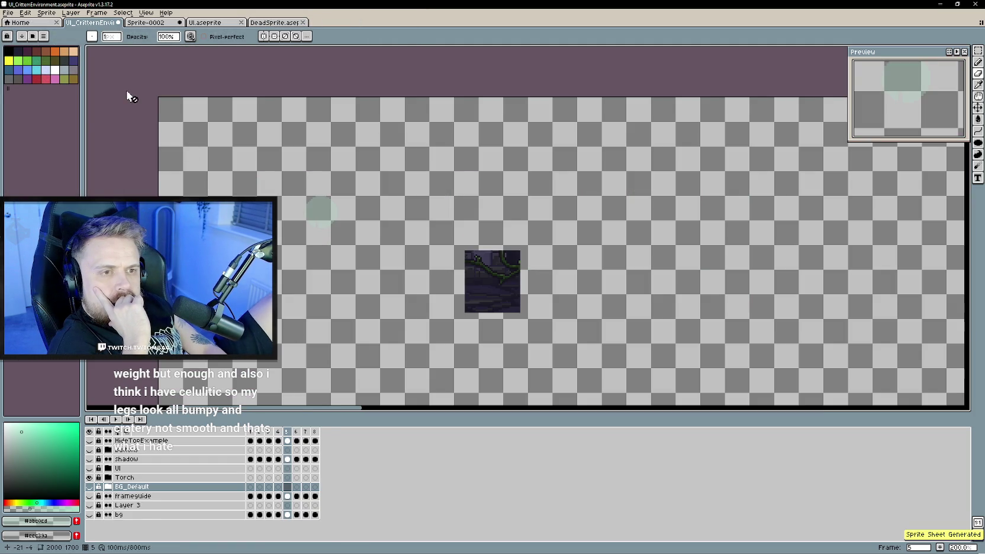
# - Start a new sprite sheet export limited to the flame layer
pyautogui.click(8, 12)
pyautogui.moveTo(36, 89)
pyautogui.click(128, 98)
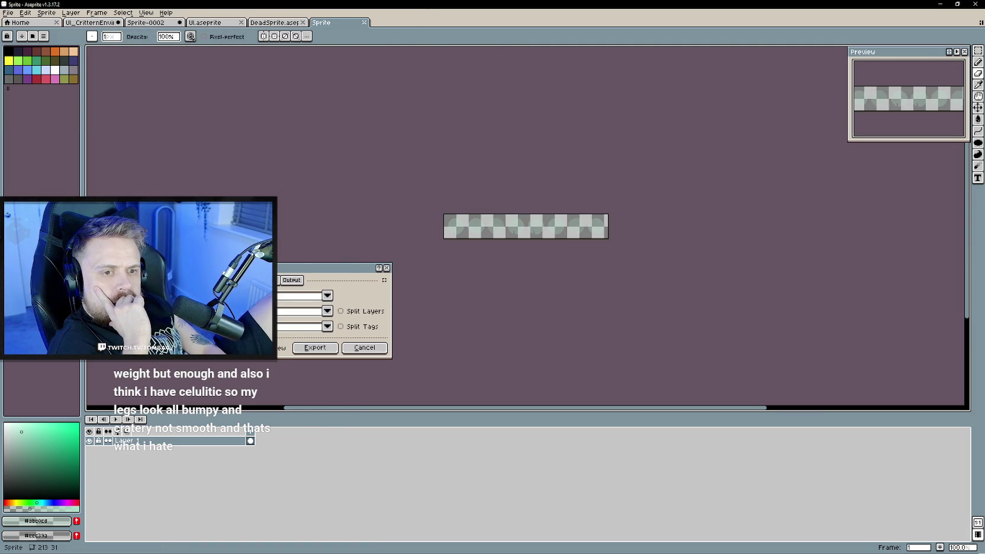
pyautogui.click(260, 310)
pyautogui.click(290, 210)
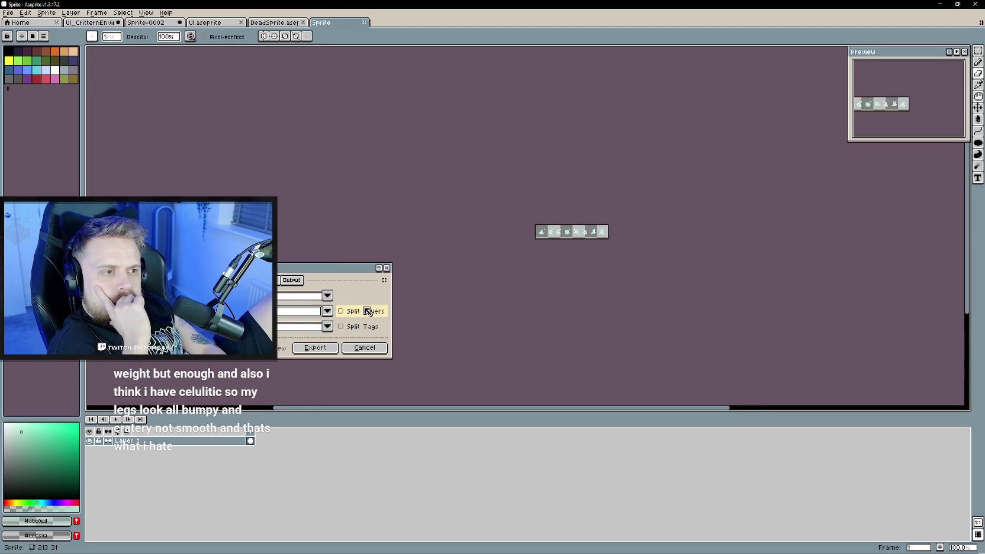
# - Save the flame sheet output into the sprites folder and export it
pyautogui.click(291, 280)
pyautogui.click(345, 295)
pyautogui.click(390, 308)
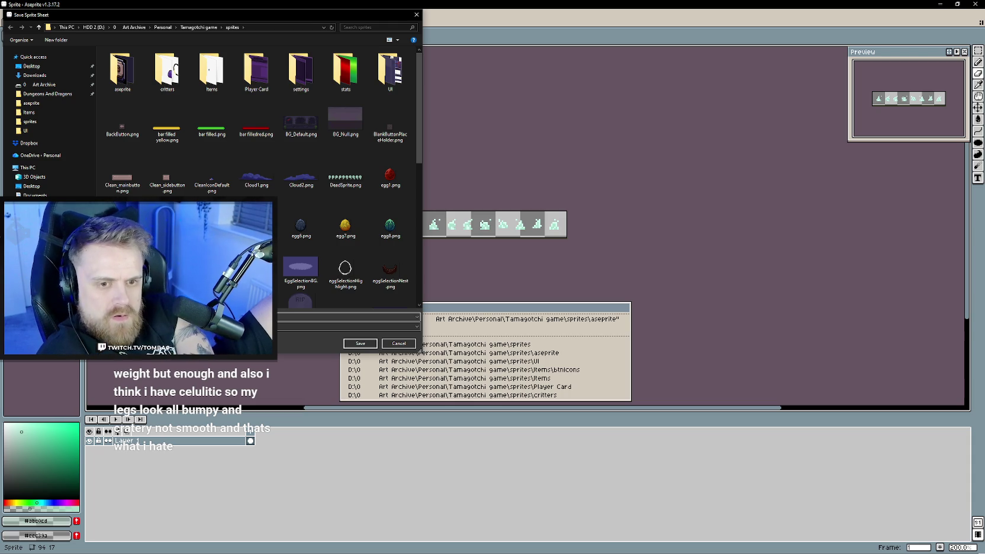
pyautogui.click(360, 344)
pyautogui.click(280, 325)
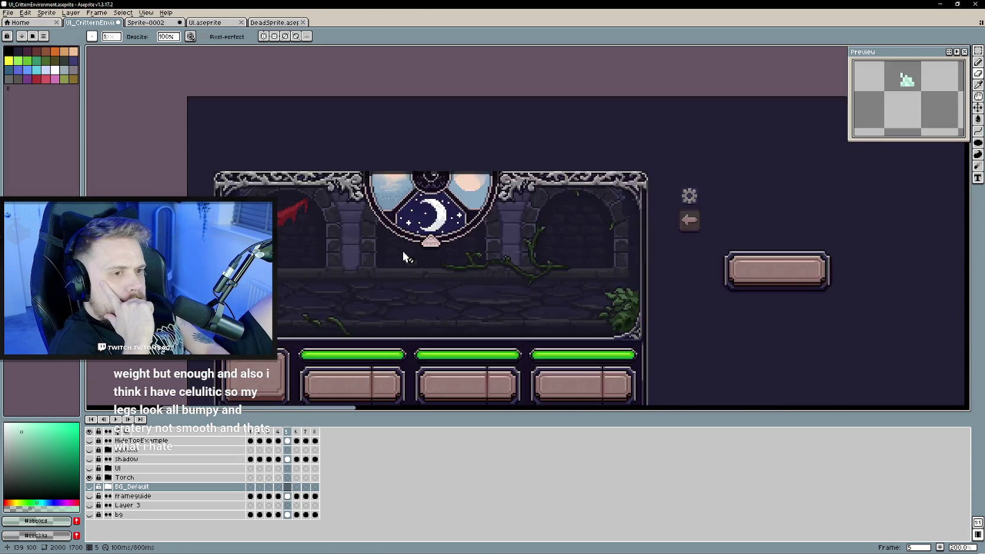
# - Save UI_CritterEnvironment.aseprite and return to the Unity editor
pyautogui.scroll(1, 465, 231)
pyautogui.scroll(-1, 466, 239)
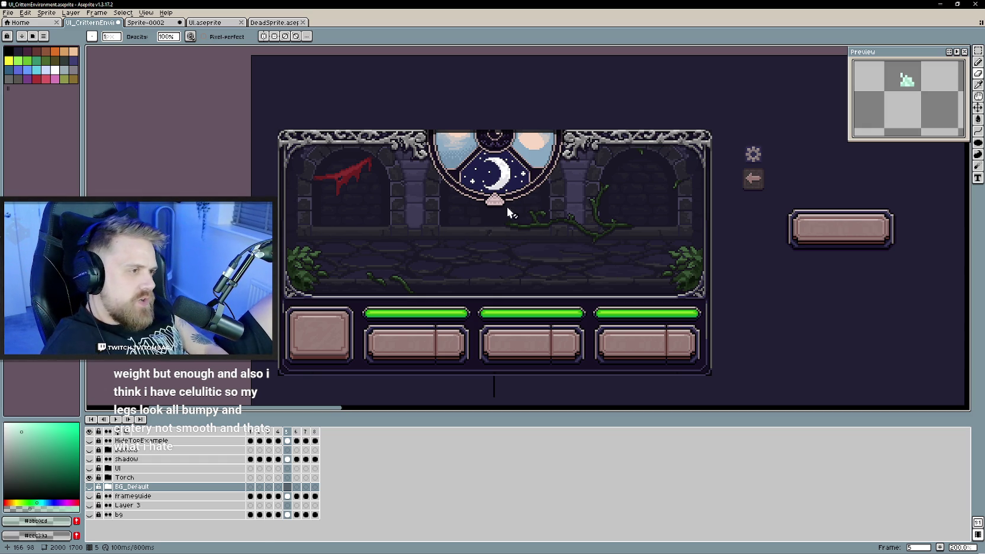
pyautogui.hotkey('ctrl', 's')
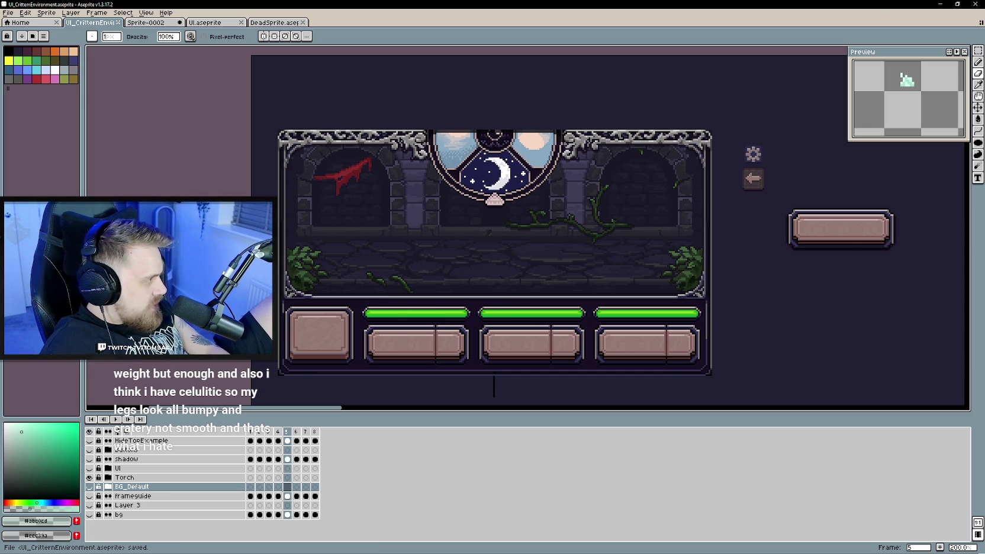
pyautogui.hotkey('alt', 'Tab')
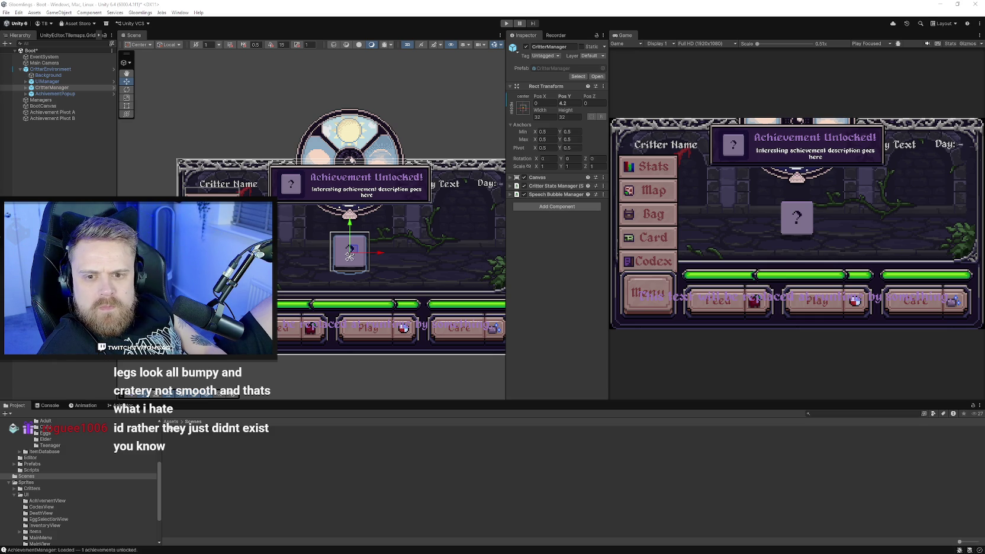
# - In Sprites/UI, set the mainscreen_torch texture to Single sprite mode and apply
pyautogui.click(241, 458)
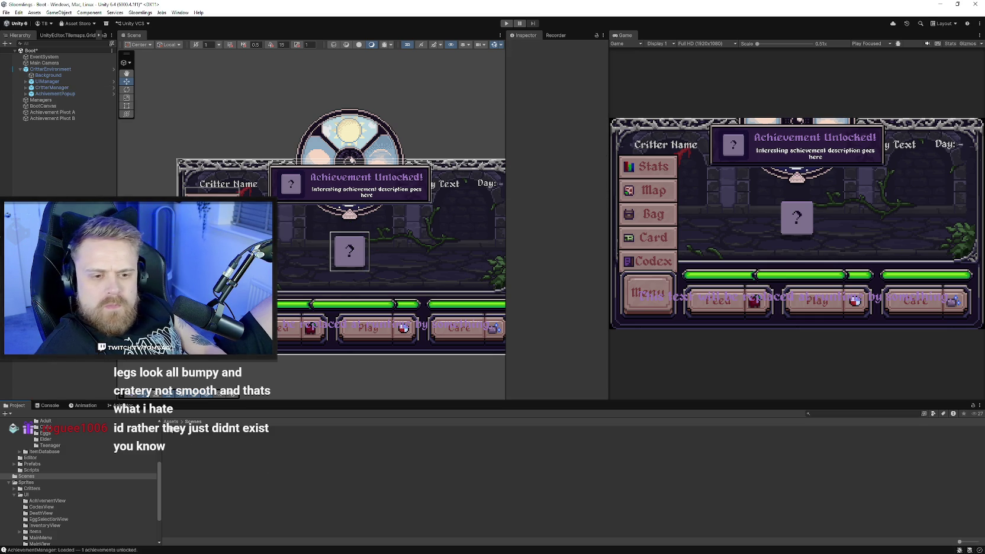
pyautogui.click(28, 483)
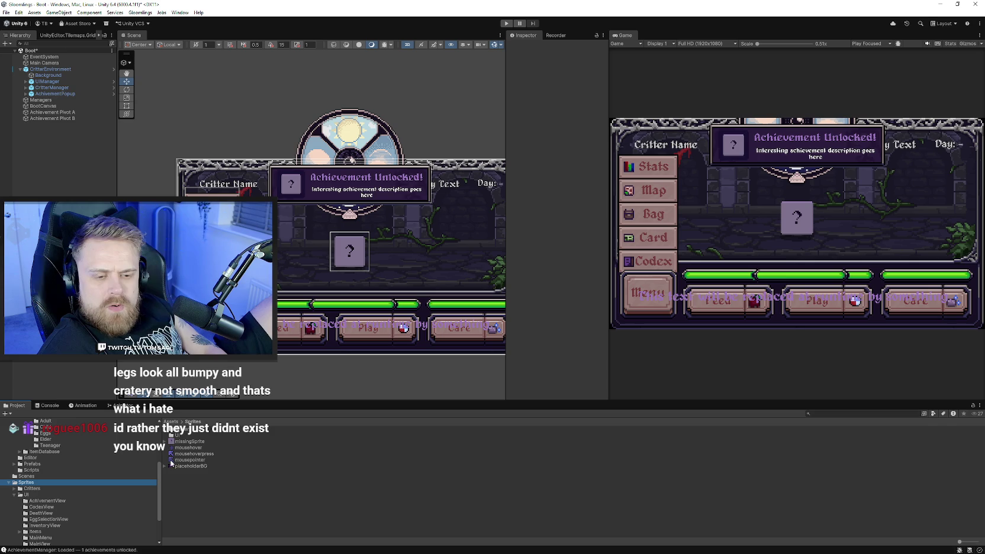
pyautogui.doubleClick(181, 431)
pyautogui.click(192, 422)
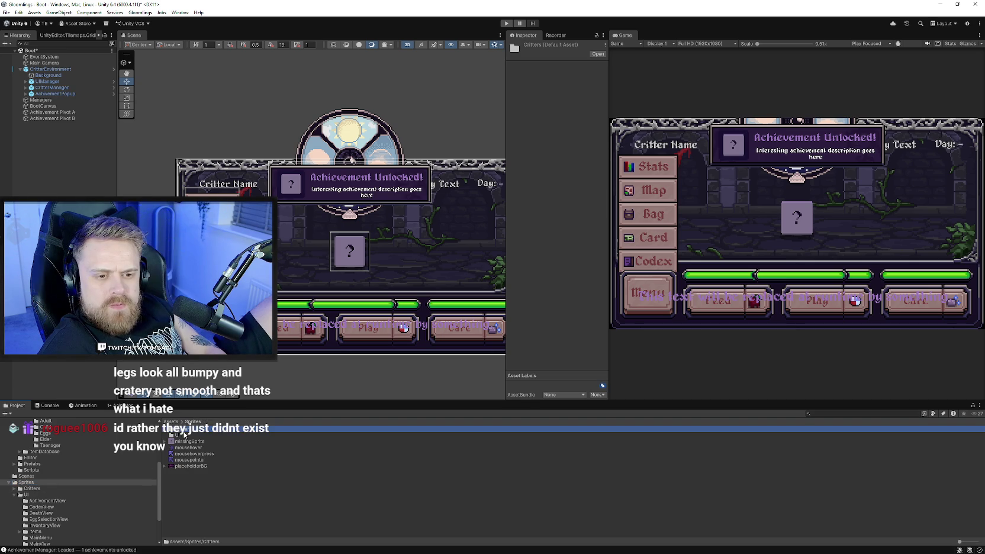
pyautogui.doubleClick(184, 438)
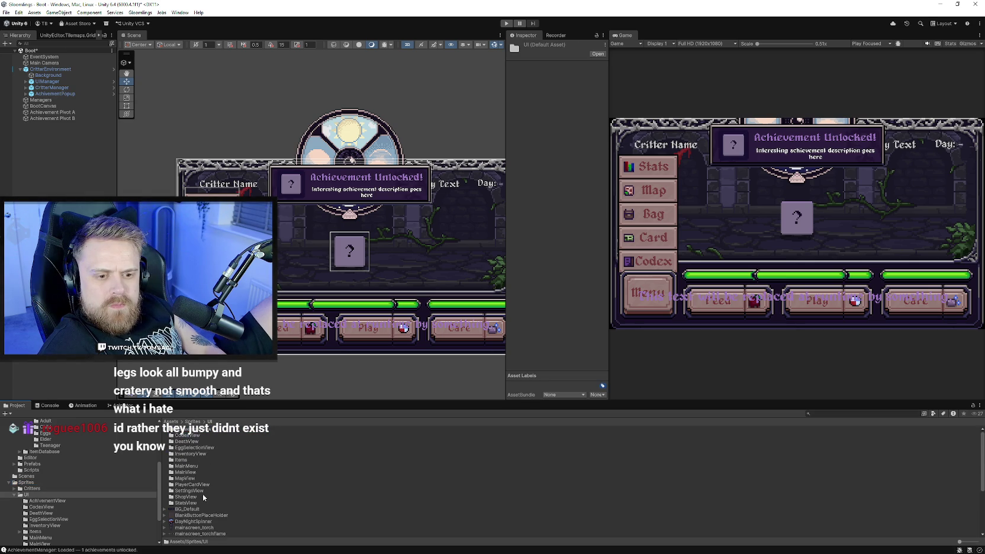
pyautogui.scroll(-3, 203, 497)
pyautogui.click(191, 458)
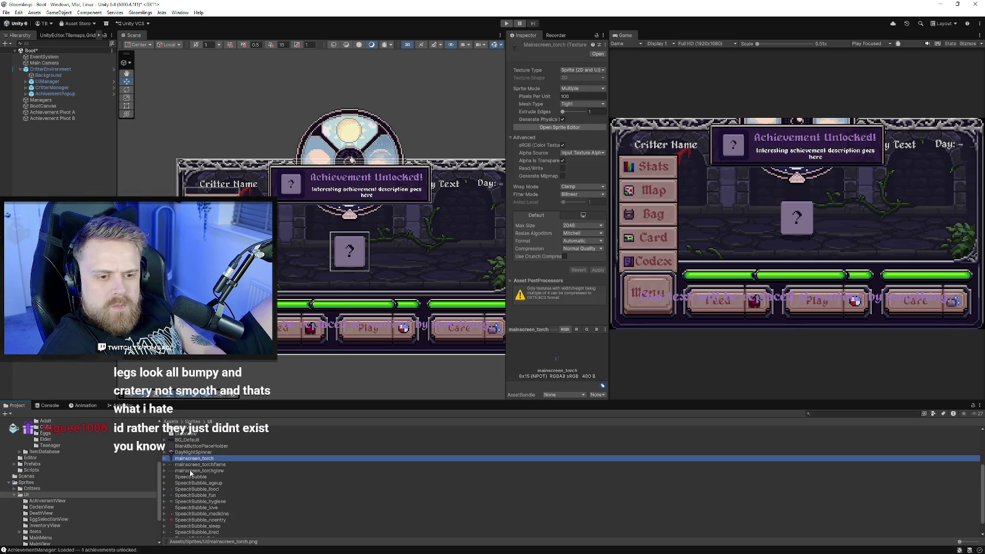
pyautogui.keyDown('shift'); pyautogui.click(198, 470); pyautogui.keyUp('shift')
pyautogui.click(194, 459)
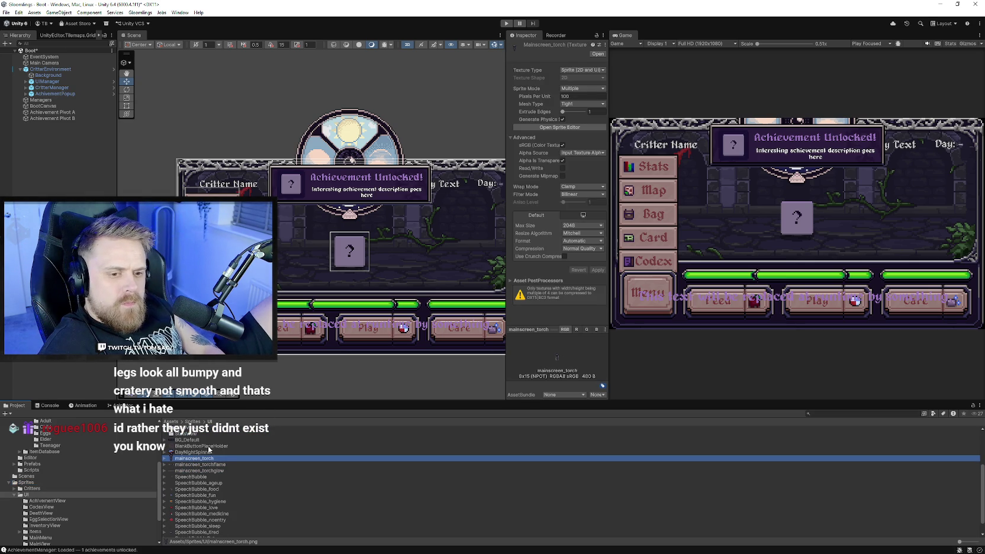
pyautogui.click(583, 88)
pyautogui.click(583, 98)
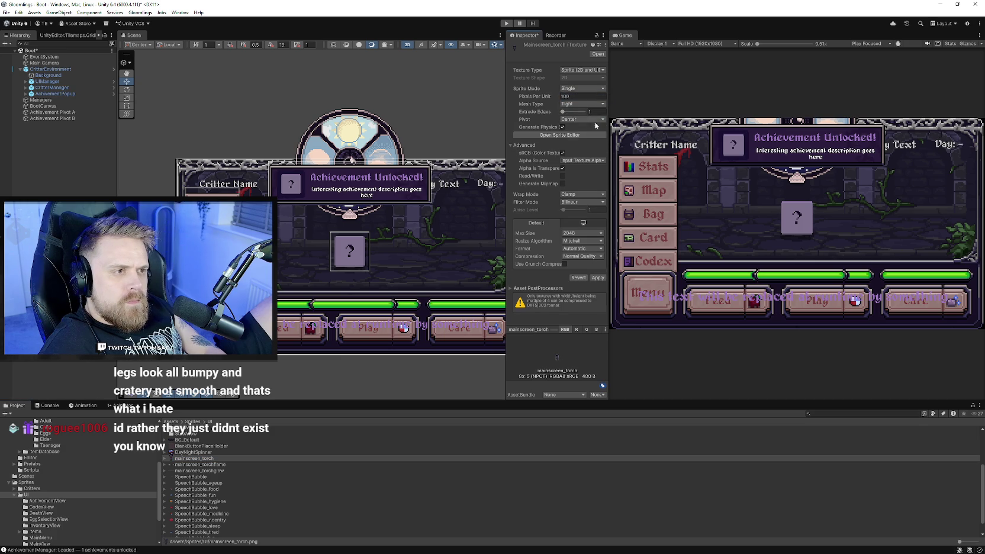
pyautogui.click(598, 277)
# - Give all three torch textures Compression None and Point (no filter) filtering
pyautogui.keyDown('shift'); pyautogui.click(202, 470); pyautogui.keyUp('shift')
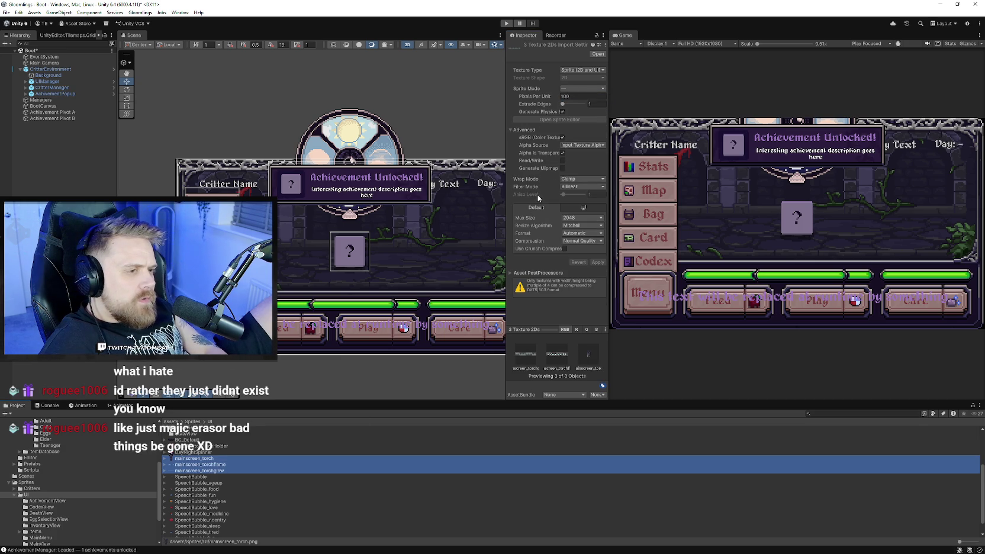
pyautogui.click(579, 241)
pyautogui.click(579, 247)
pyautogui.click(576, 187)
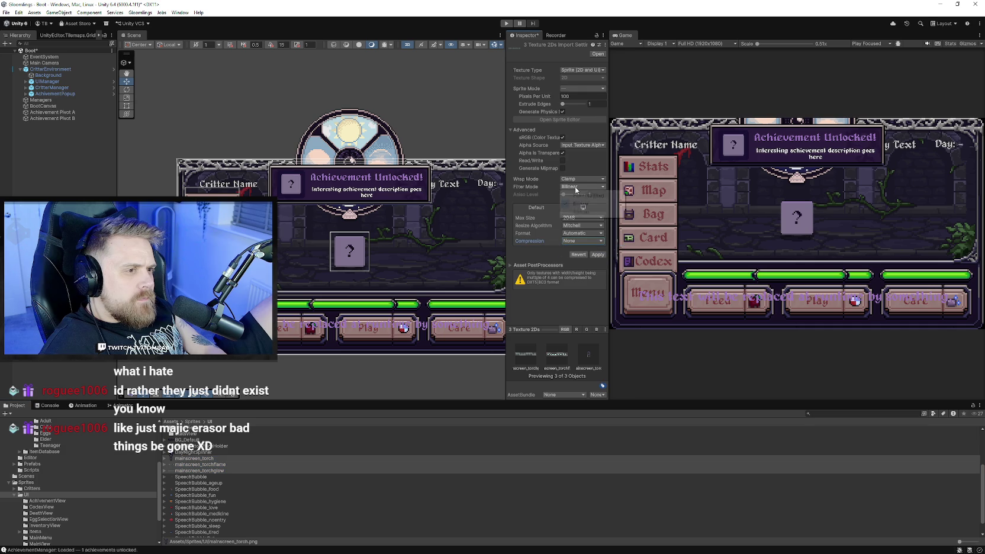
pyautogui.click(579, 195)
pyautogui.click(600, 254)
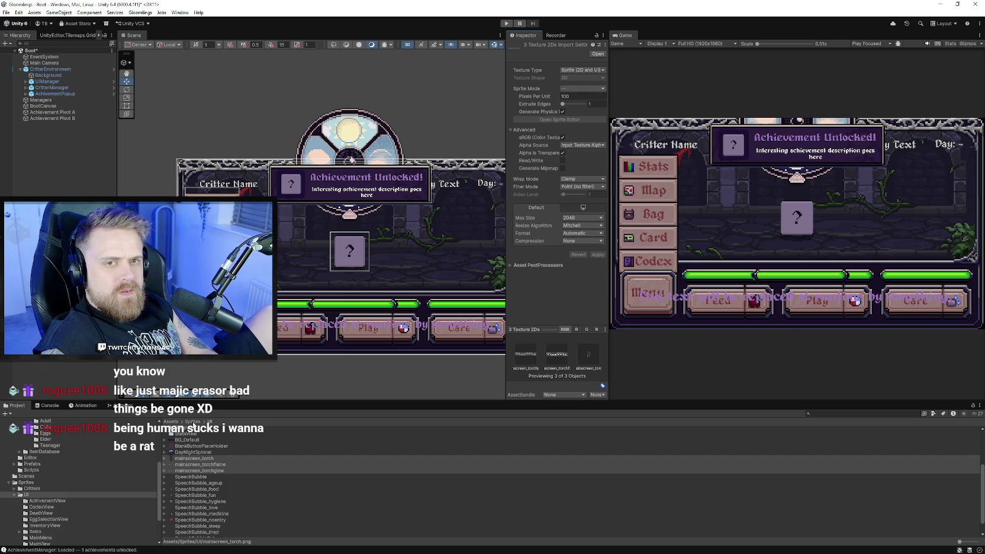
# - Create an empty child under Background named Lightcontainer
pyautogui.click(55, 70)
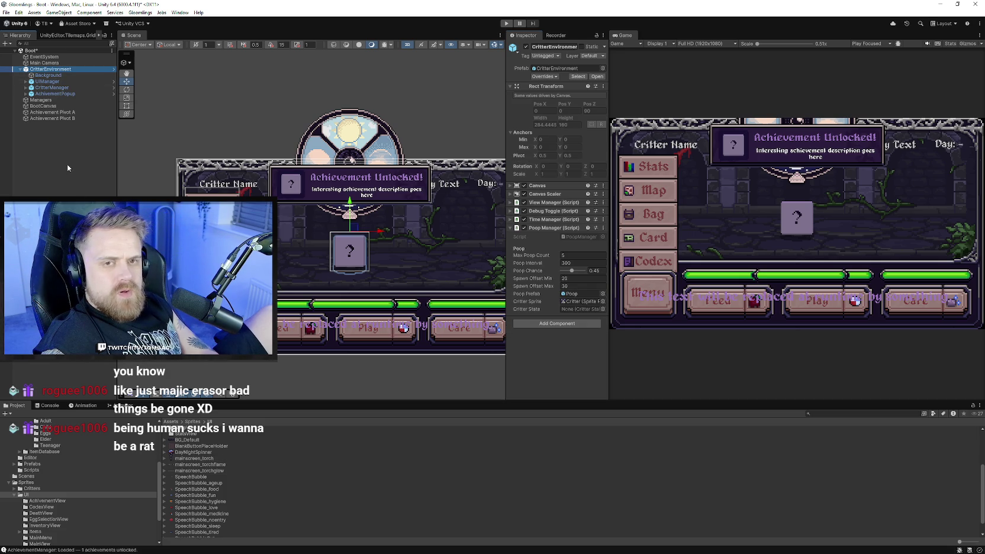
pyautogui.click(26, 82)
pyautogui.click(26, 81)
pyautogui.click(73, 75)
pyautogui.rightClick(74, 75)
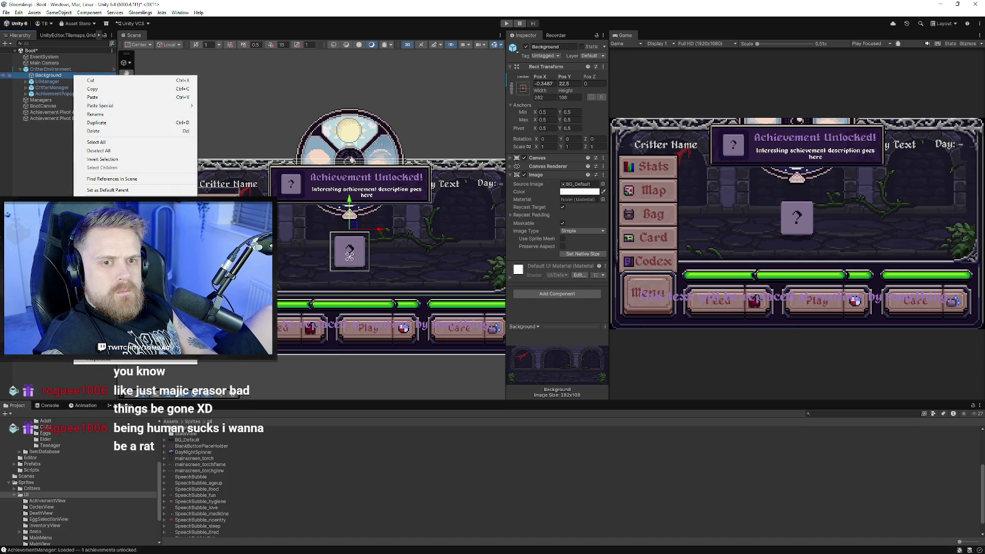
pyautogui.click(94, 137)
pyautogui.click(554, 46)
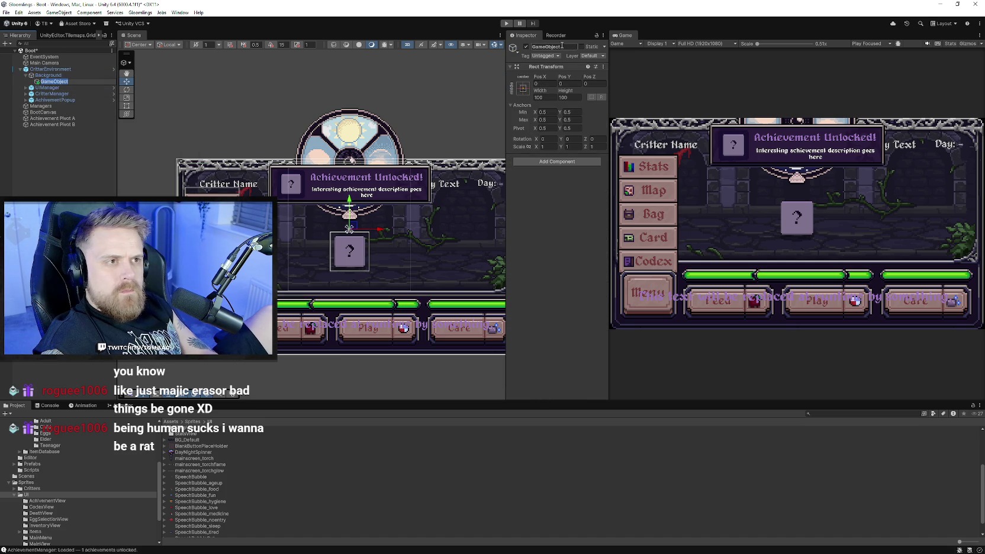
pyautogui.write('orch')
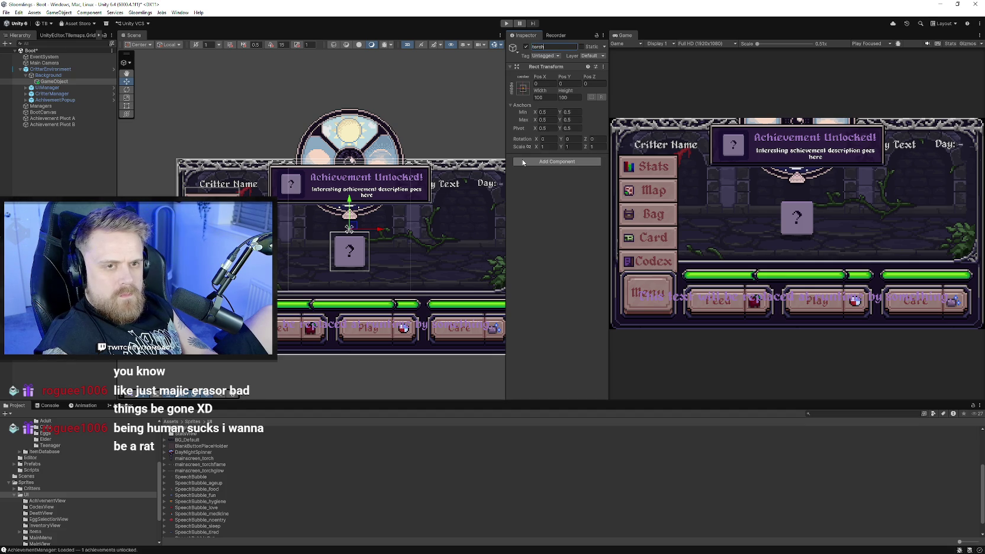
pyautogui.press('Return')
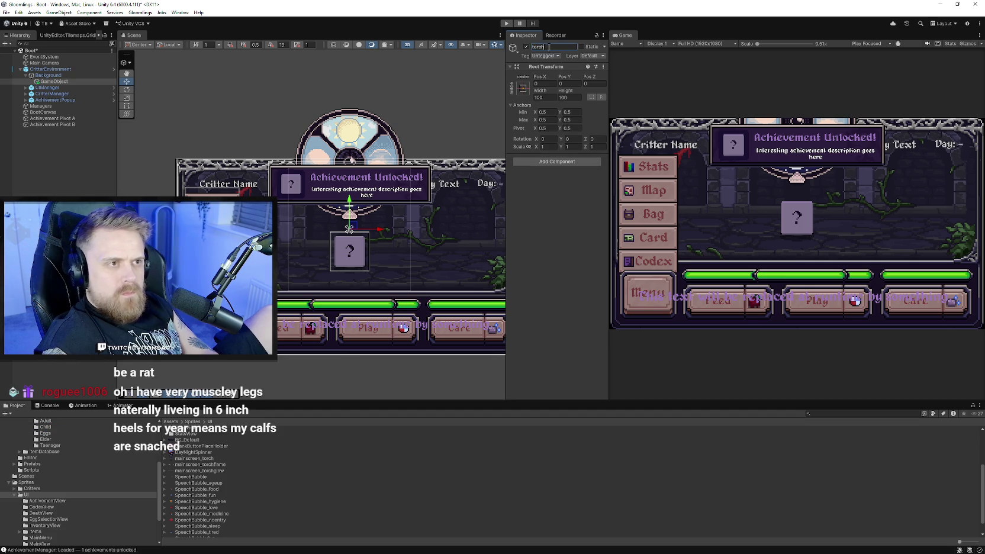
pyautogui.write('Lightcontainer')
pyautogui.press('Return')
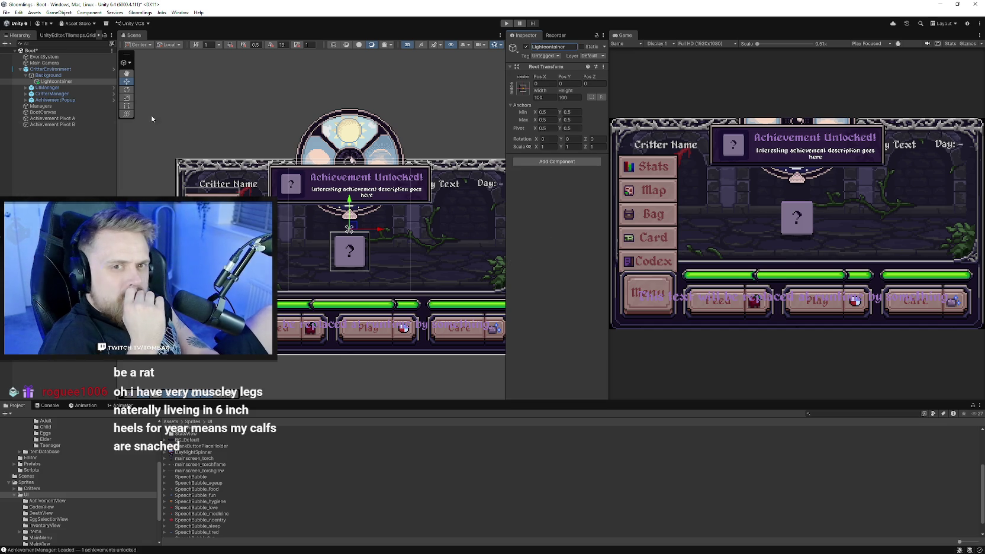
# - Add an empty child GameObject under Lightcontainer and search for an Image component
pyautogui.rightClick(73, 82)
pyautogui.click(97, 207)
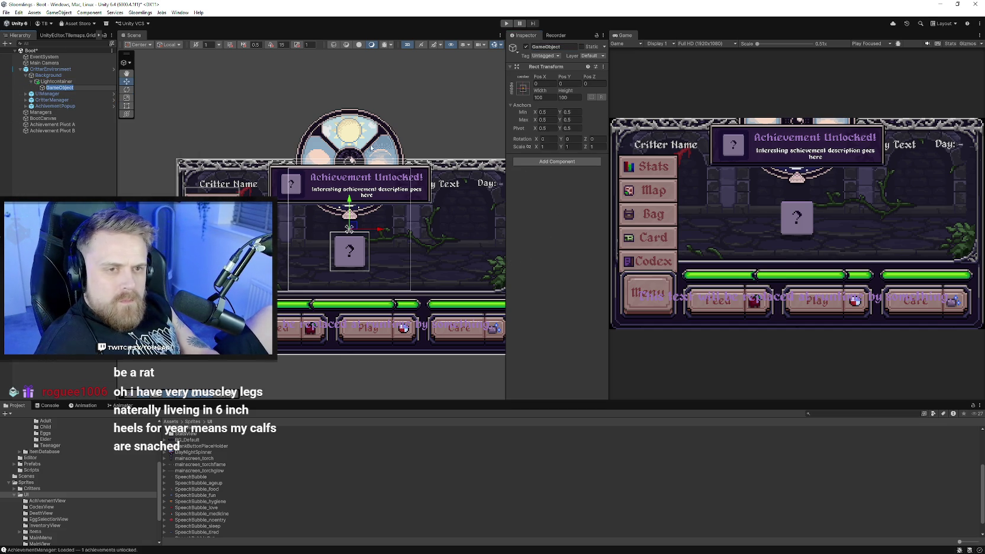
pyautogui.click(557, 161)
pyautogui.write('horimage')
# - Give the child an Image showing mainscreen_torch at its native 8×15 size
pyautogui.click(545, 188)
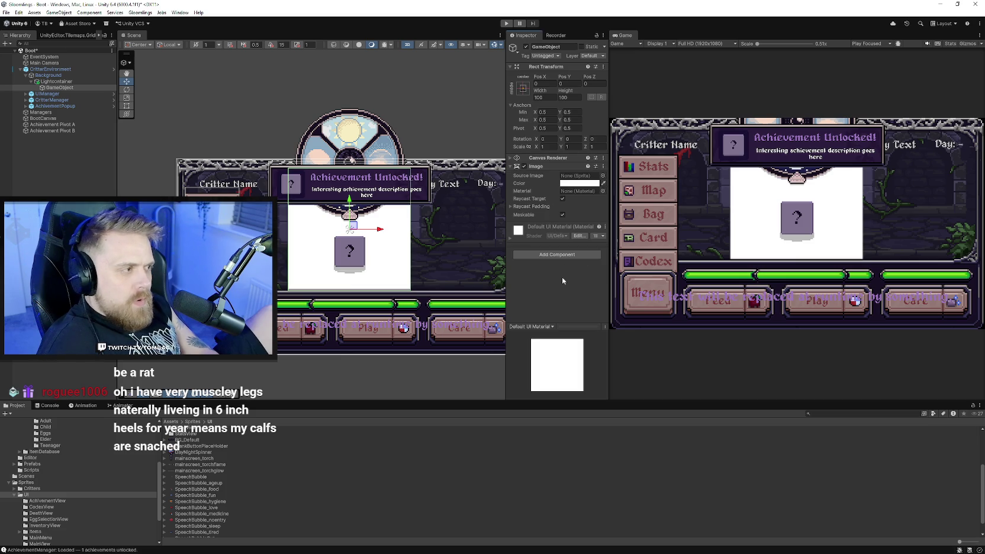
pyautogui.click(554, 255)
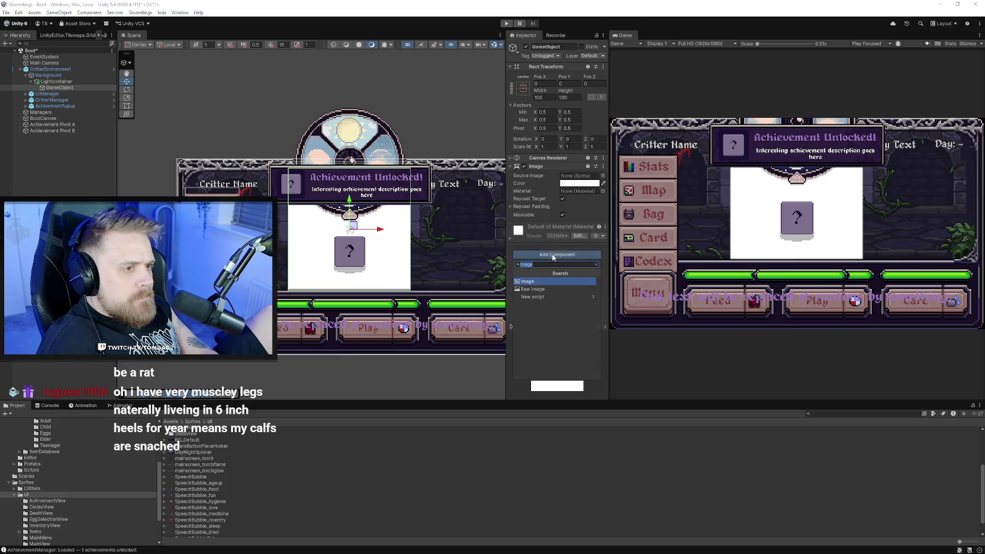
pyautogui.click(604, 176)
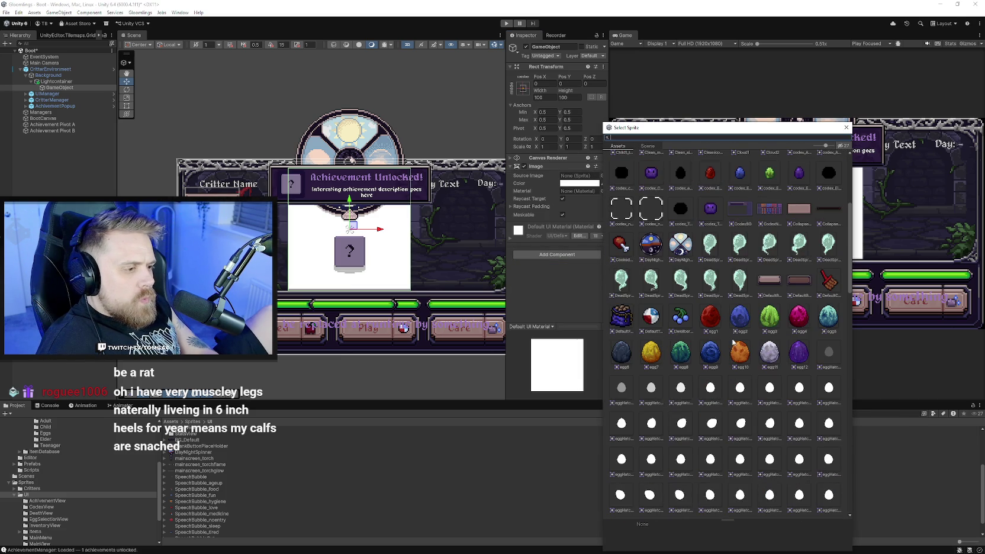
pyautogui.moveTo(850, 250)
pyautogui.mouseDown()
pyautogui.moveTo(856, 475)
pyautogui.moveTo(845, 268)
pyautogui.moveTo(844, 382)
pyautogui.moveTo(848, 418)
pyautogui.moveTo(848, 217)
pyautogui.mouseUp()
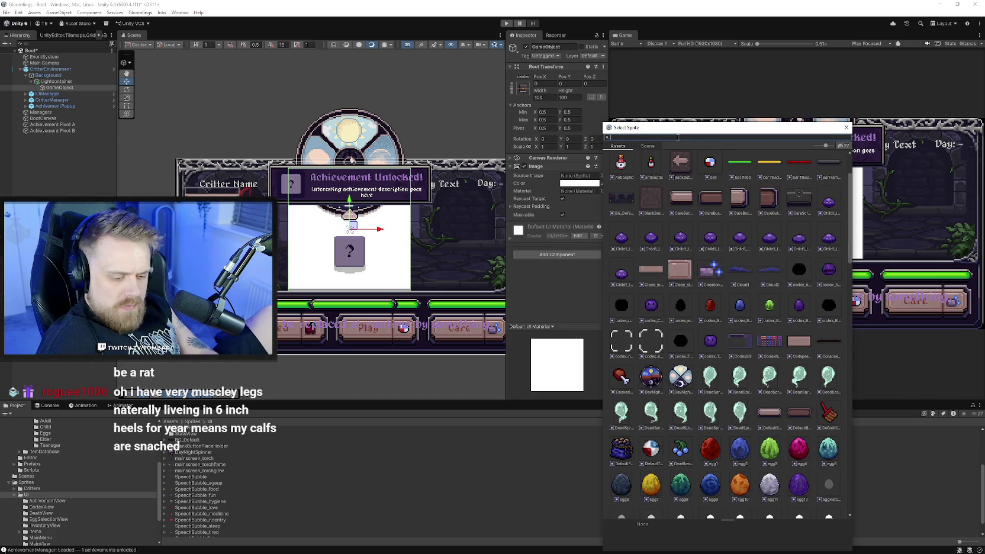
pyautogui.write('main')
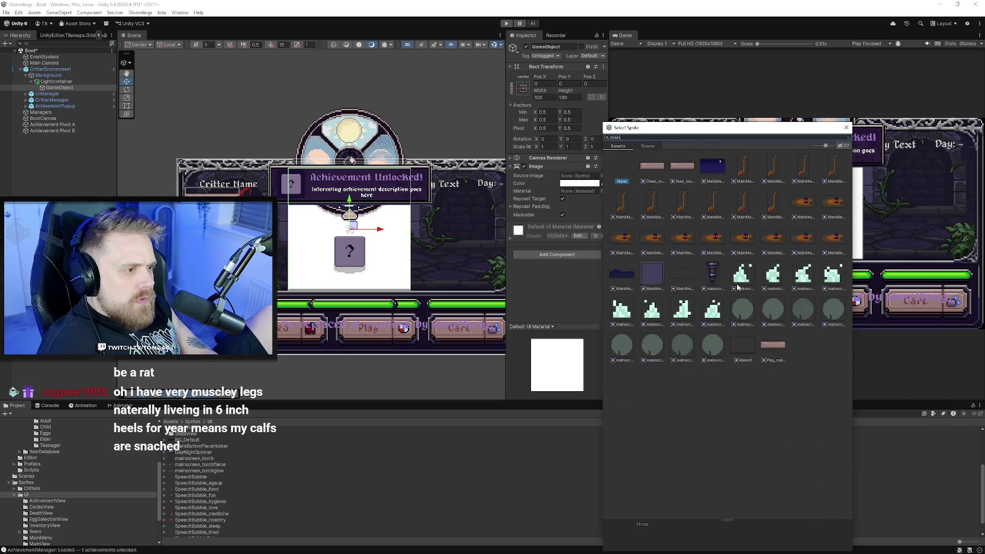
pyautogui.doubleClick(713, 273)
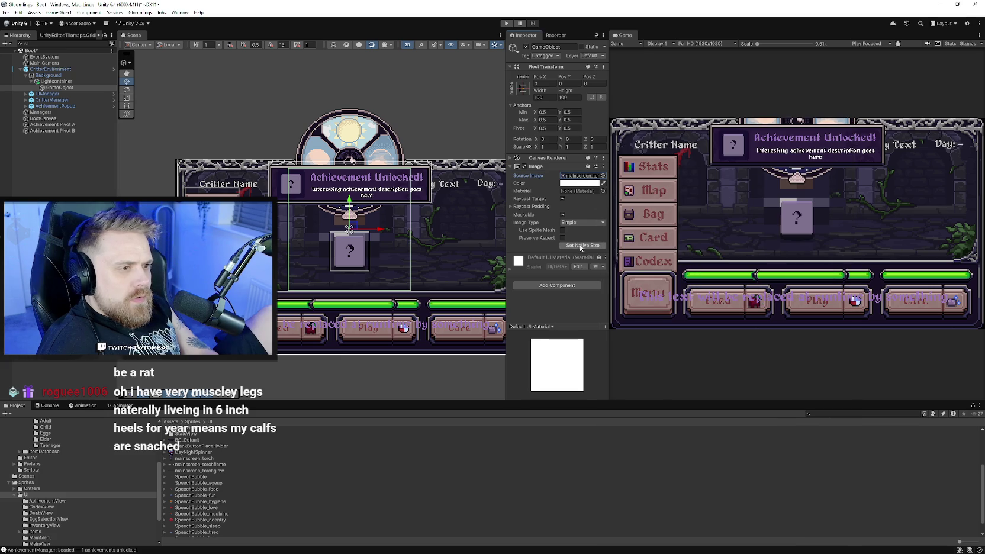
pyautogui.click(581, 246)
pyautogui.scroll(3, 313, 230)
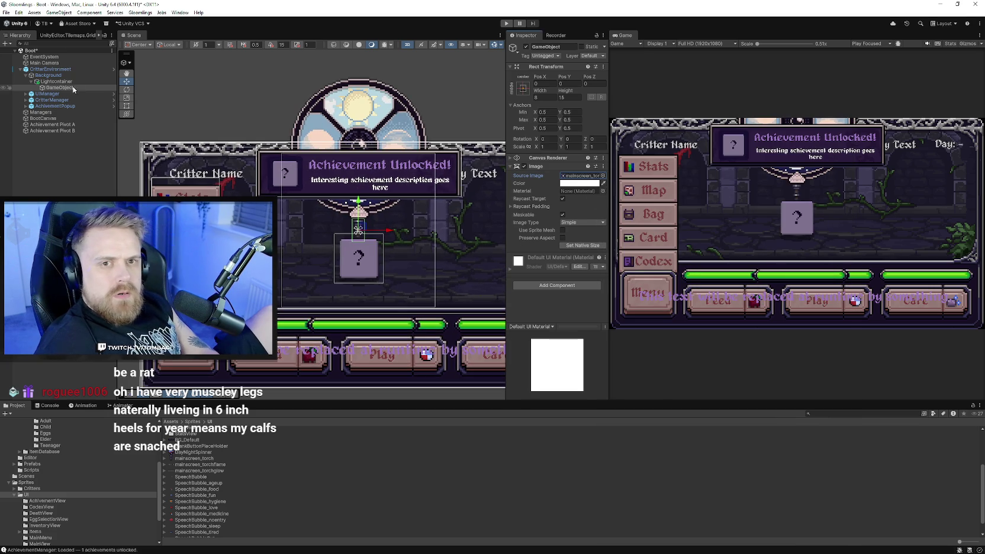
pyautogui.click(65, 82)
pyautogui.scroll(-3, 256, 222)
# - Resize Lightcontainer to 282 wide, extending its top and bottom edges
pyautogui.press('t')
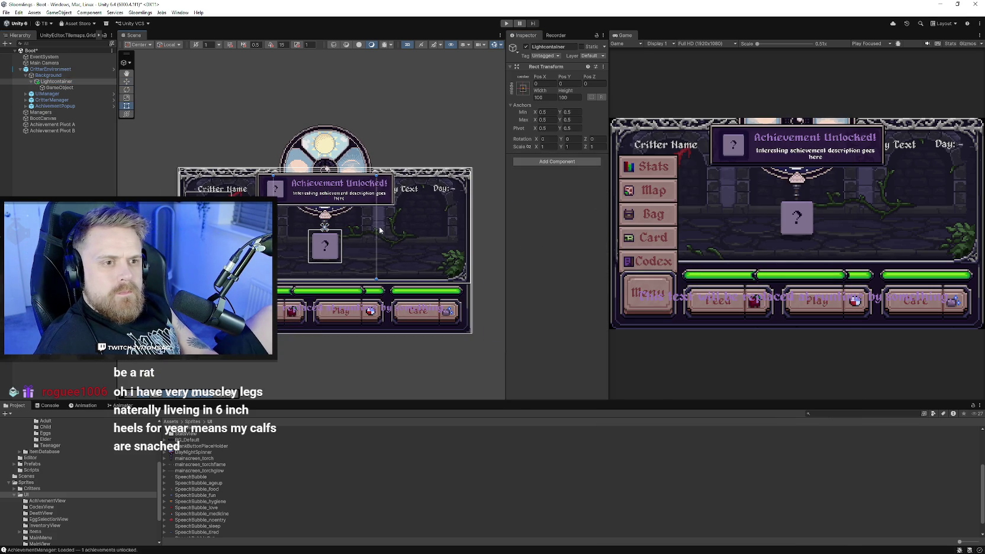
pyautogui.moveTo(378, 231); pyautogui.dragTo(474, 227)
pyautogui.moveTo(411, 175); pyautogui.dragTo(412, 170)
pyautogui.scroll(2, 410, 257)
pyautogui.moveTo(410, 286); pyautogui.dragTo(410, 292)
pyautogui.moveTo(347, 259); pyautogui.dragTo(282, 257)
pyautogui.scroll(1, 283, 257)
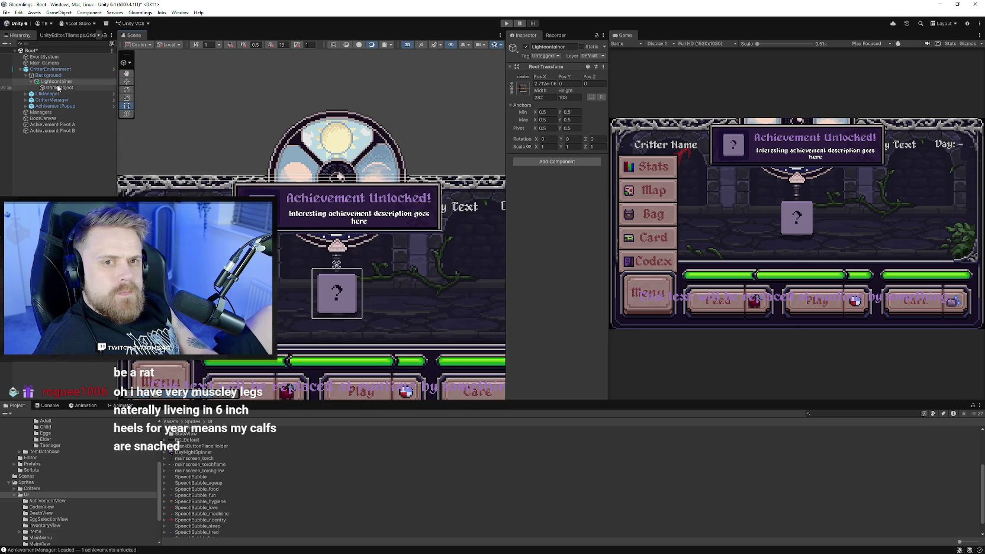
# - Move the torch sprite left of the day/night wheel and hide AchievementPopup
pyautogui.click(59, 88)
pyautogui.click(129, 82)
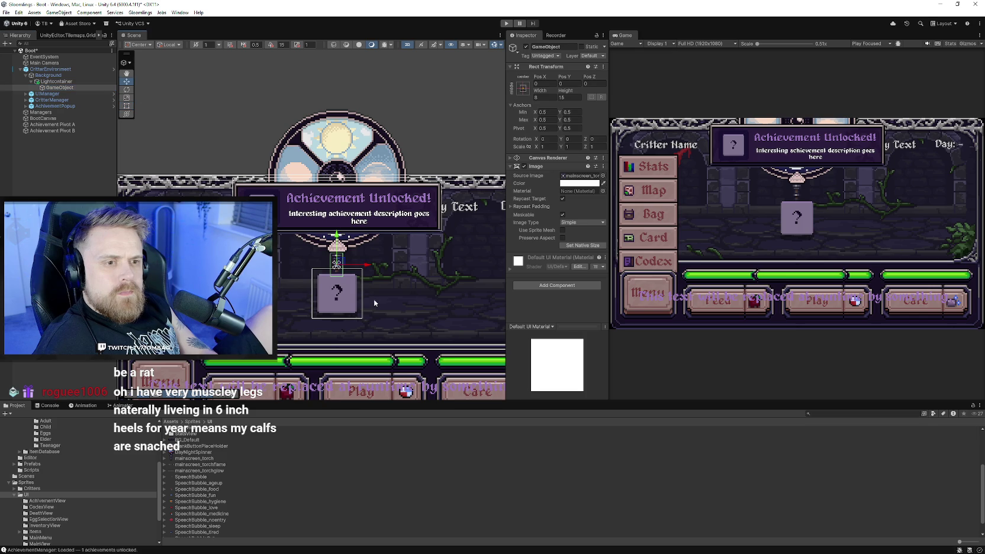
pyautogui.moveTo(343, 259); pyautogui.dragTo(261, 244)
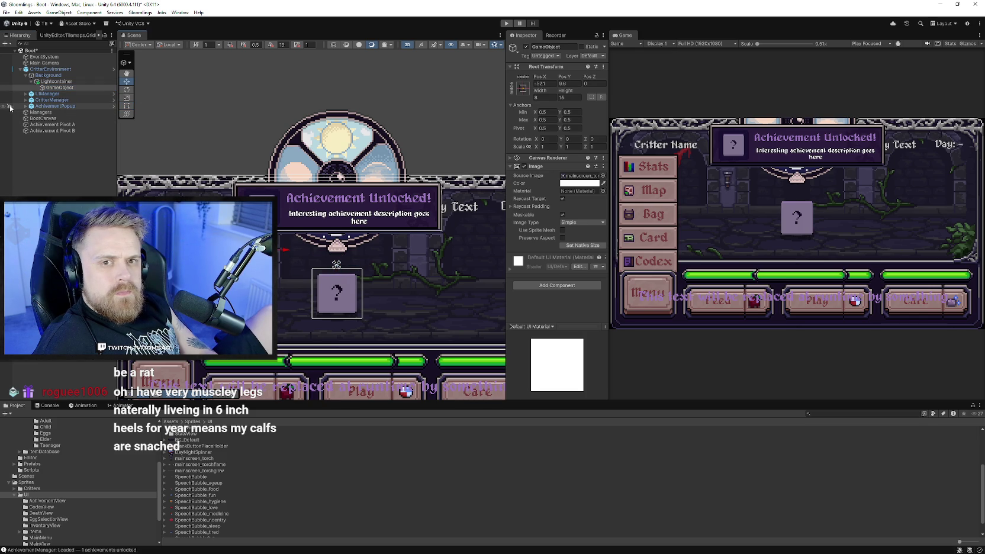
pyautogui.click(4, 106)
pyautogui.moveTo(261, 237); pyautogui.dragTo(262, 228)
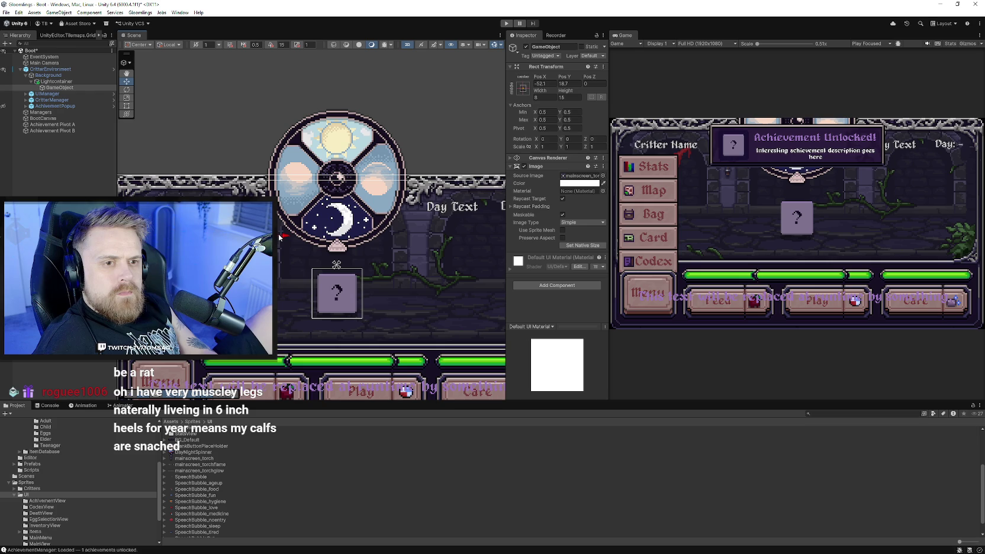
pyautogui.scroll(2, 243, 245)
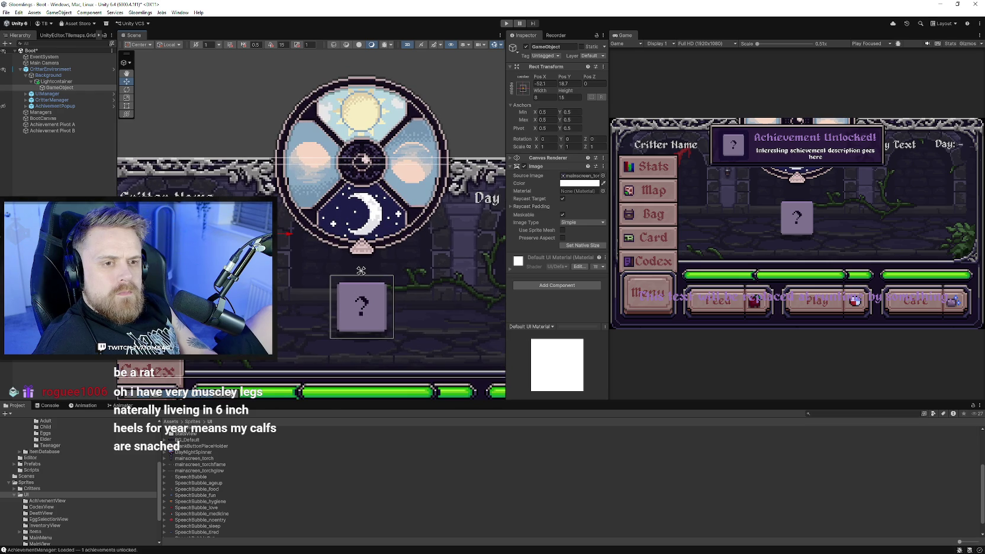
pyautogui.scroll(-1, 302, 252)
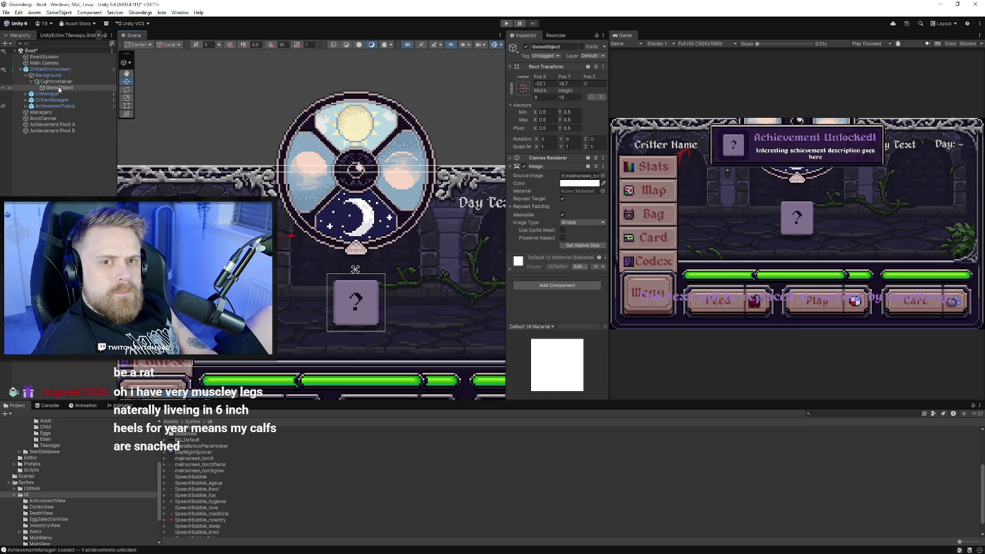
pyautogui.click(566, 48)
# - Rename the sprite object to torch and create an empty child under it
pyautogui.write('tor')
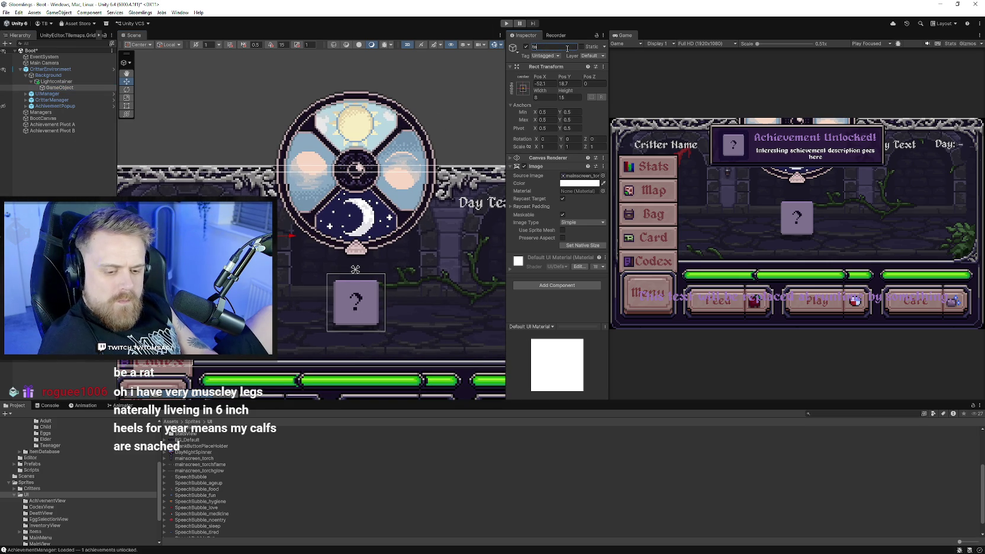
pyautogui.press('Return')
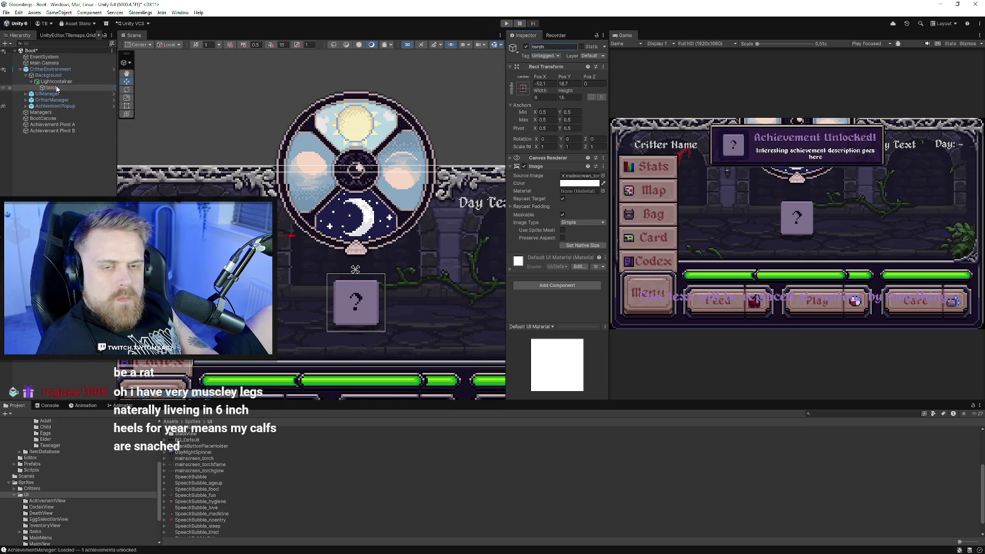
pyautogui.rightClick(53, 87)
pyautogui.click(83, 204)
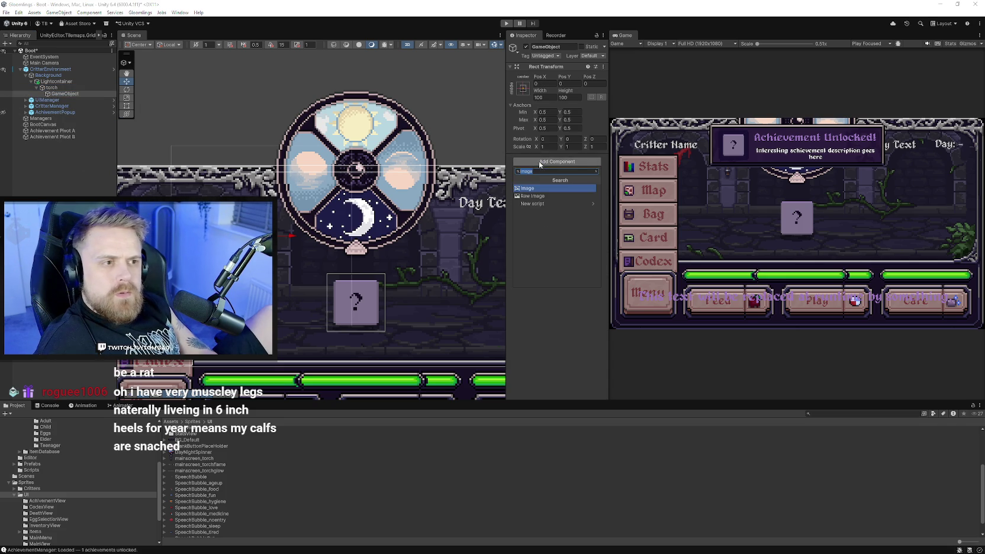
# - Add a Frame Animator component to the new child GameObject
pyautogui.click(563, 204)
pyautogui.click(558, 162)
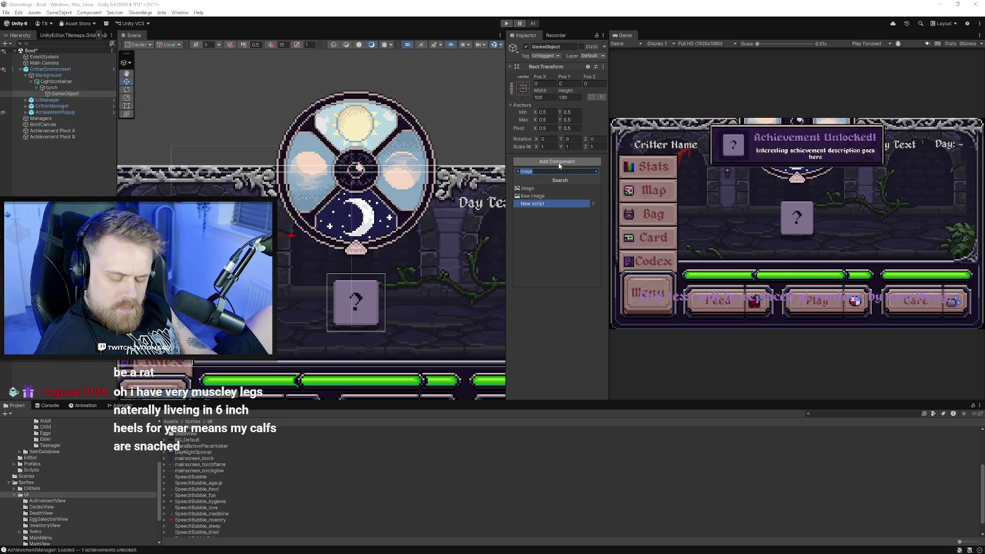
pyautogui.write('ab')
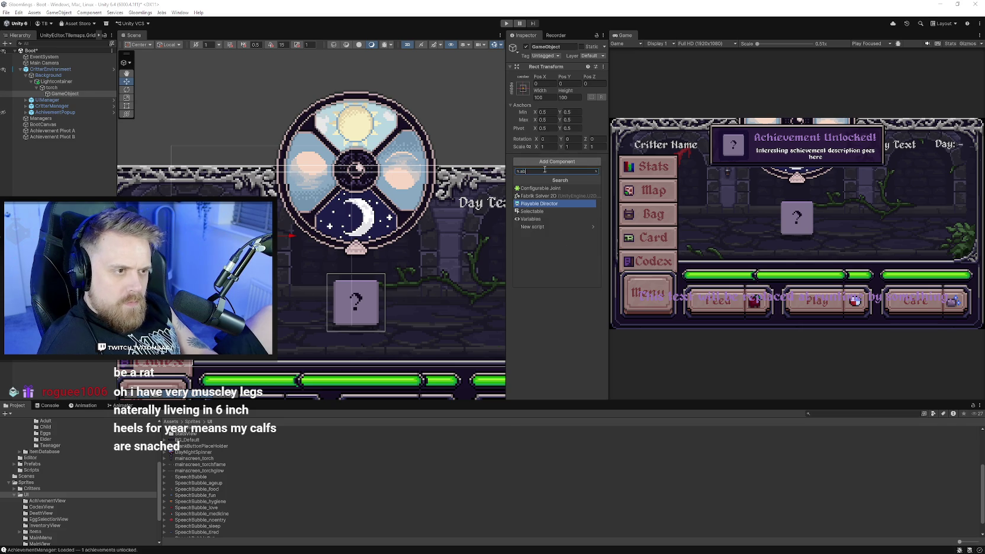
pyautogui.press('BackSpace')
pyautogui.write('nim')
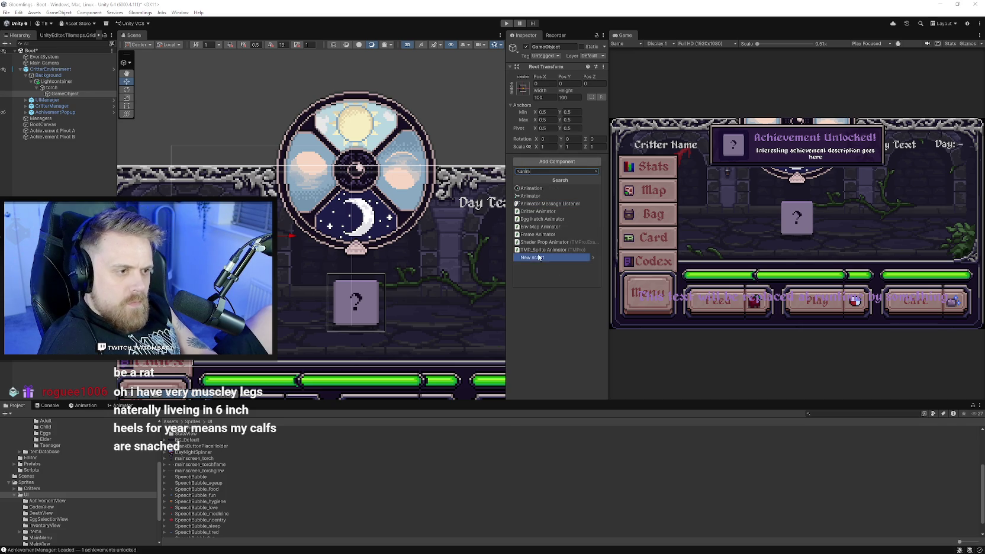
pyautogui.click(536, 235)
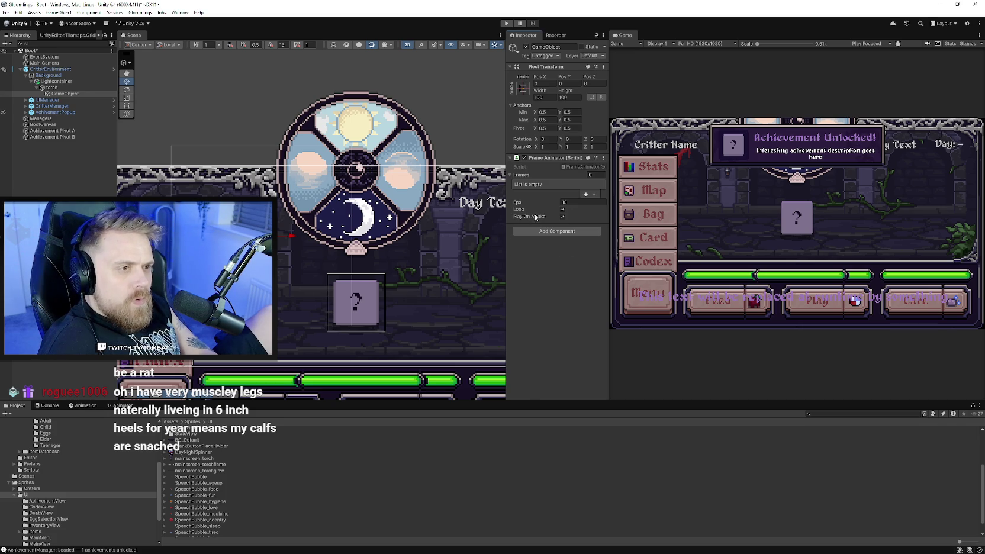
# - Set the Frame Animator's Frames list size to 8
pyautogui.click(566, 203)
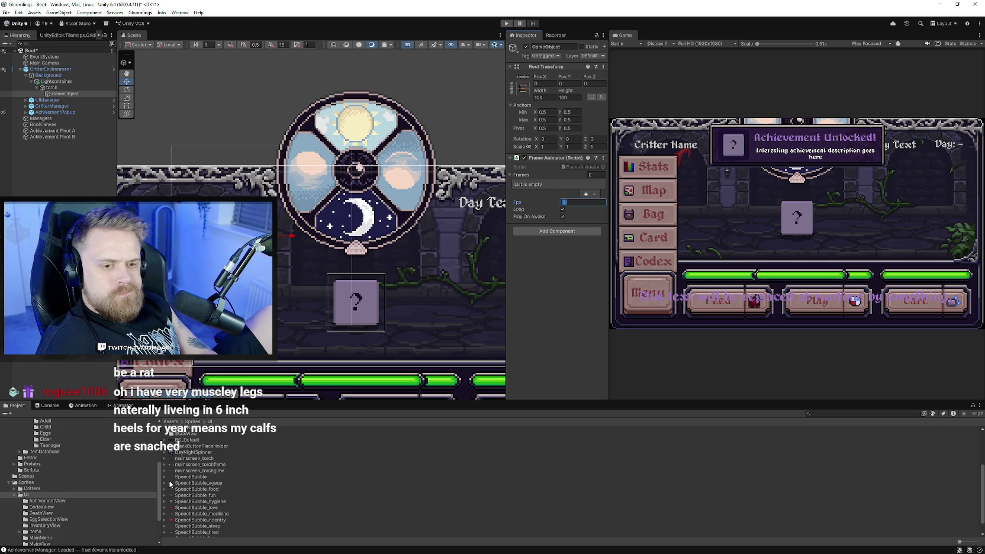
pyautogui.click(165, 465)
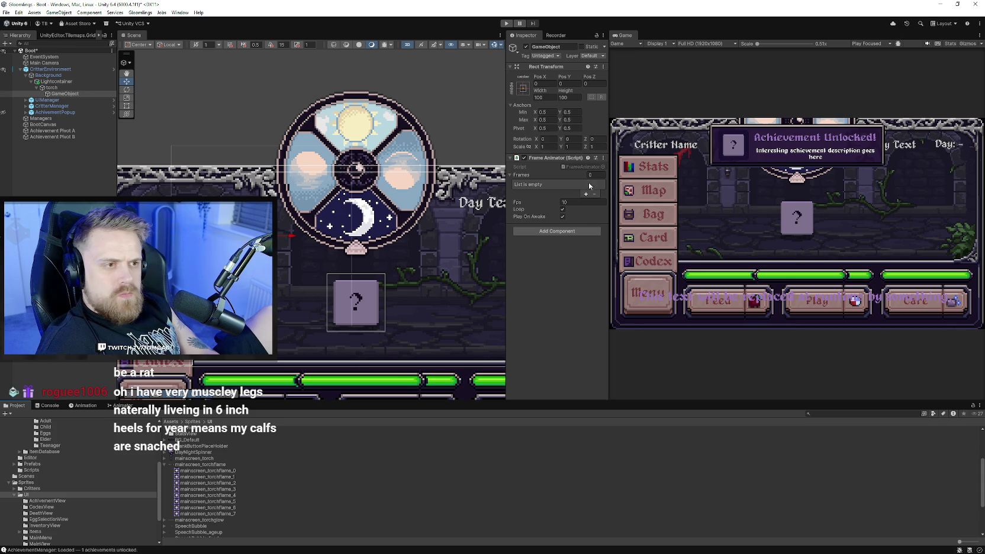
pyautogui.write('8')
pyautogui.press('Return')
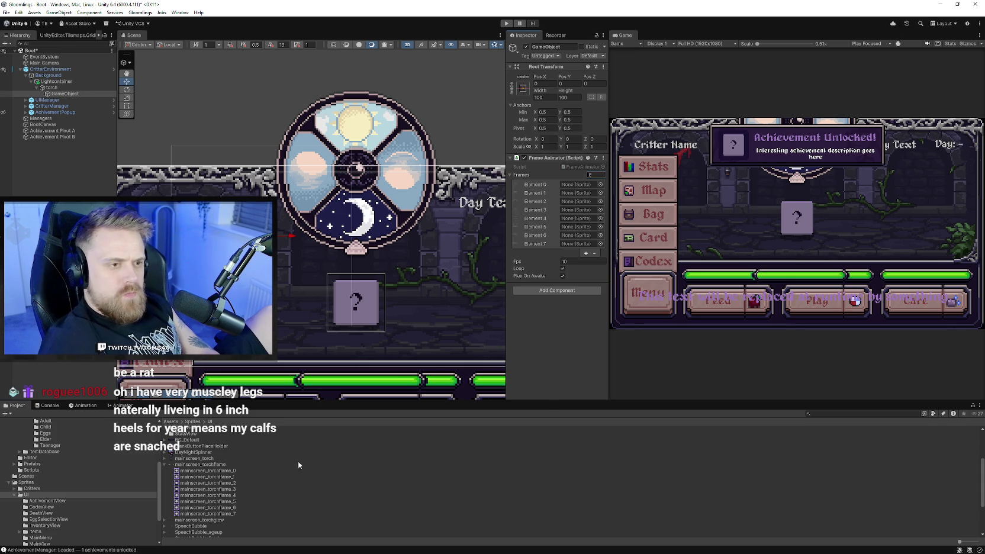
pyautogui.moveTo(206, 466)
pyautogui.mouseDown()
pyautogui.moveTo(414, 296)
pyautogui.moveTo(536, 176)
pyautogui.mouseUp()
pyautogui.hotkey('ctrl', 'z')
# - Fill Elements 0–7 with mainscreen_torchflame_0 through mainscreen_torchflame_7
pyautogui.moveTo(208, 477)
pyautogui.mouseDown()
pyautogui.moveTo(225, 473)
pyautogui.moveTo(580, 184)
pyautogui.mouseUp()
pyautogui.moveTo(207, 483); pyautogui.dragTo(580, 193)
pyautogui.click(233, 487)
pyautogui.moveTo(234, 487); pyautogui.dragTo(580, 201)
pyautogui.moveTo(225, 496)
pyautogui.mouseDown()
pyautogui.moveTo(575, 211)
pyautogui.moveTo(568, 228)
pyautogui.mouseUp()
pyautogui.moveTo(220, 513); pyautogui.dragTo(567, 237)
pyautogui.click(231, 521)
pyautogui.moveTo(232, 522)
pyautogui.mouseDown()
pyautogui.moveTo(554, 237)
pyautogui.moveTo(565, 243)
pyautogui.mouseUp()
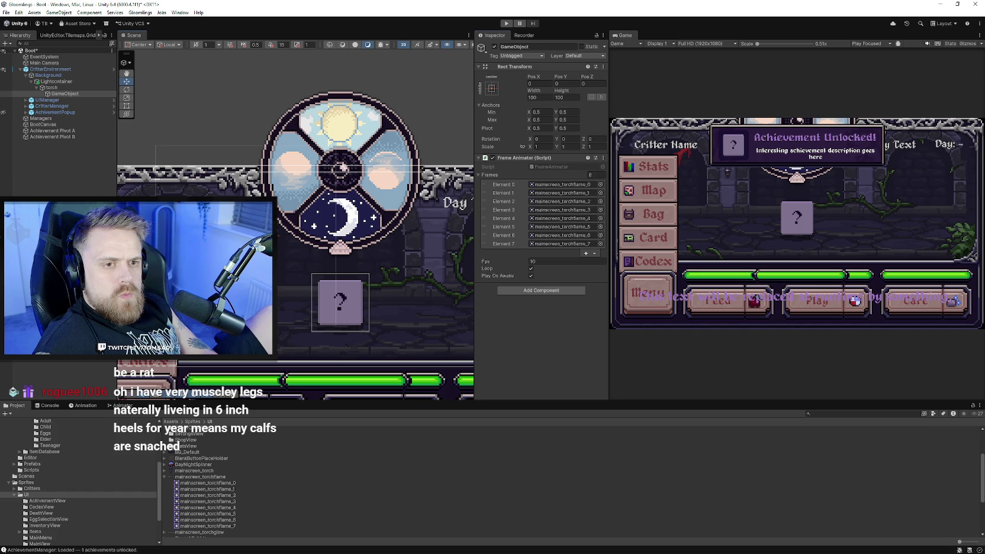
pyautogui.click(126, 106)
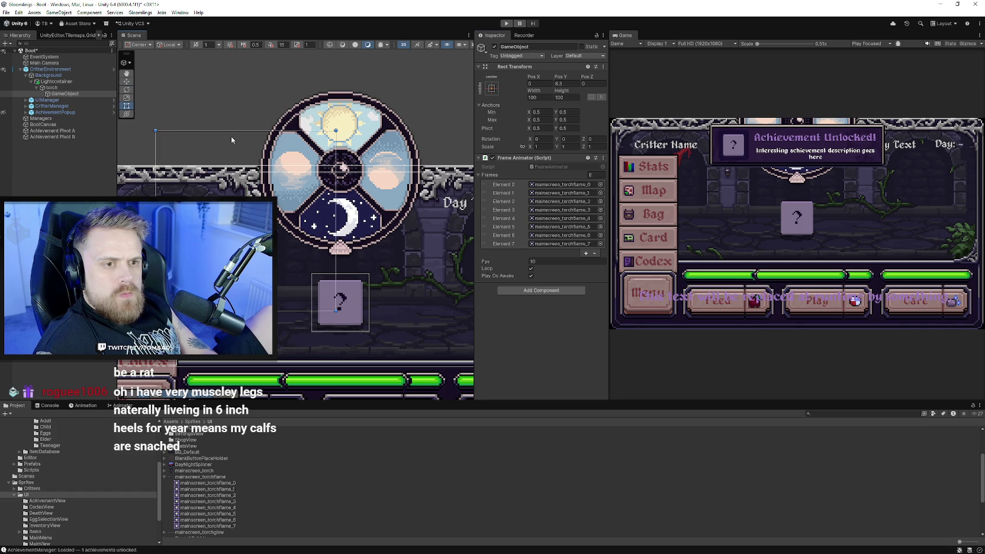
# - Add an Image to the torch child showing the mainscreen_torchflame_0 sprite
pyautogui.click(554, 291)
pyautogui.write('image')
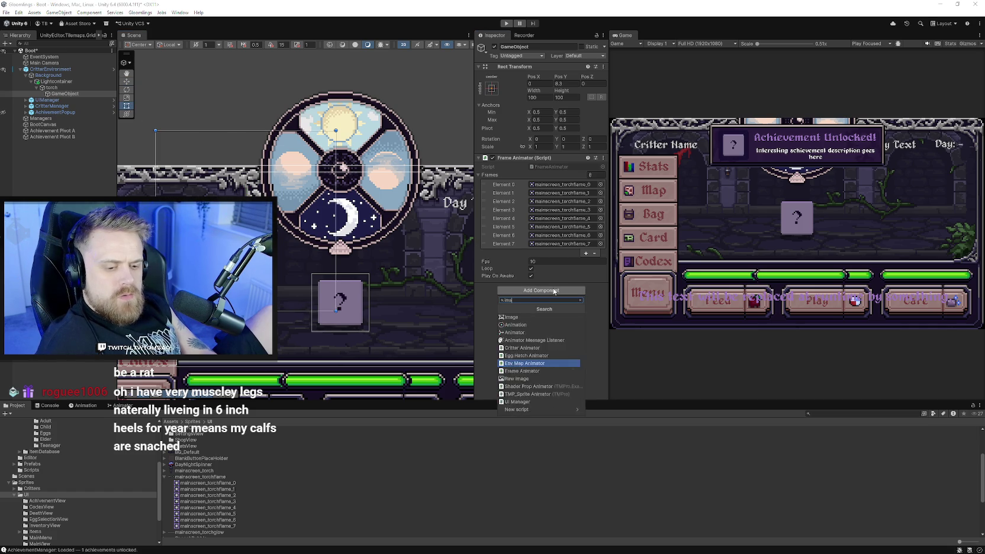
pyautogui.press('Return')
pyautogui.click(597, 305)
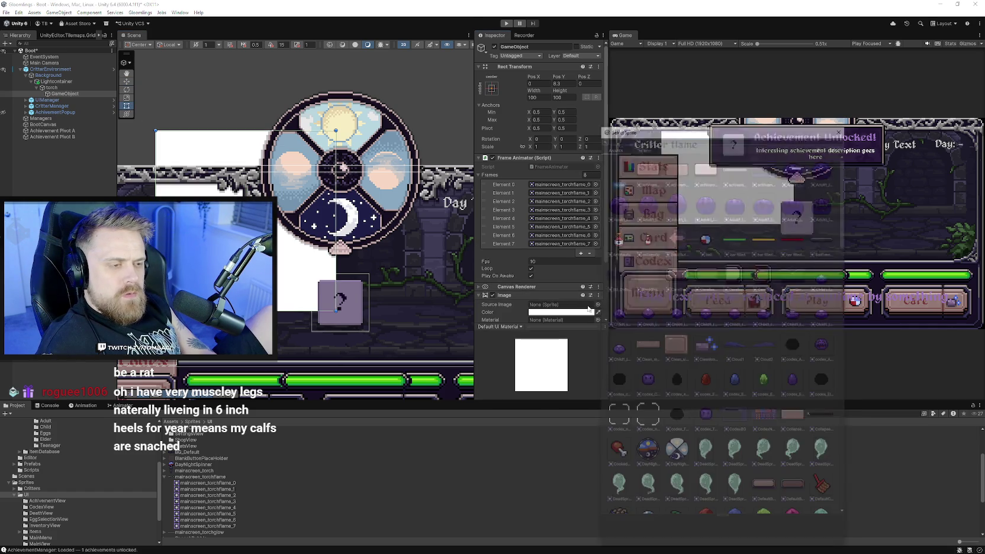
pyautogui.write('to')
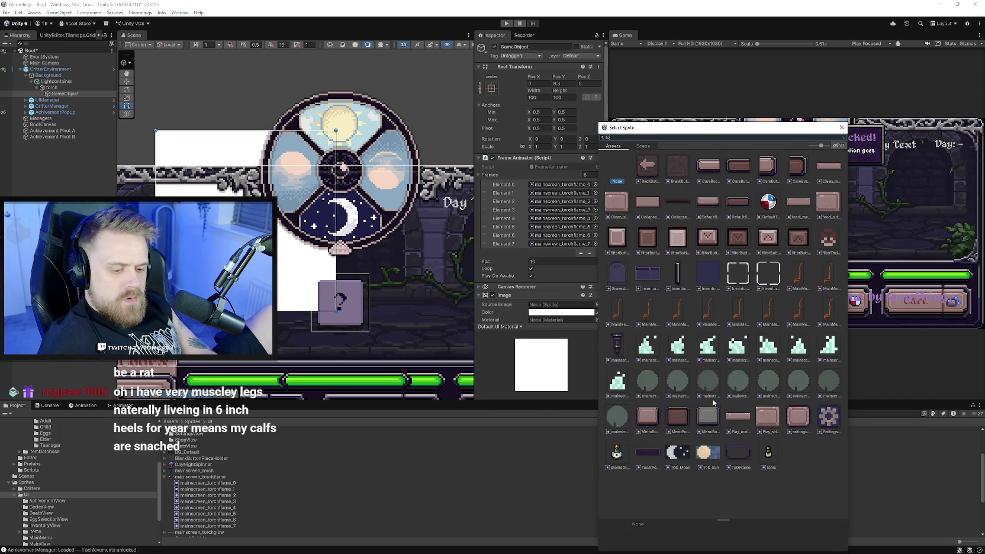
pyautogui.write('rch')
pyautogui.click(677, 166)
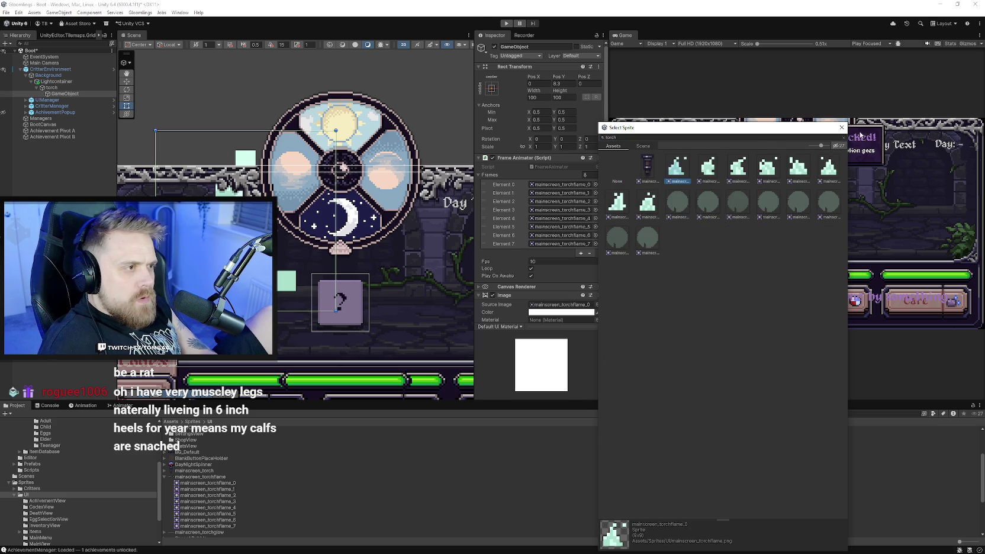
pyautogui.click(842, 129)
pyautogui.scroll(-3, 558, 286)
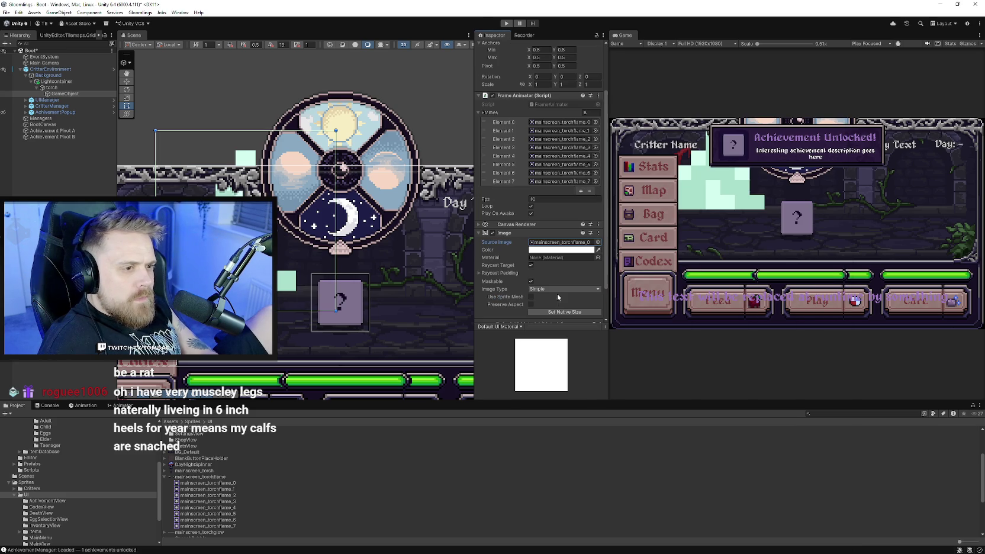
pyautogui.scroll(5, 383, 287)
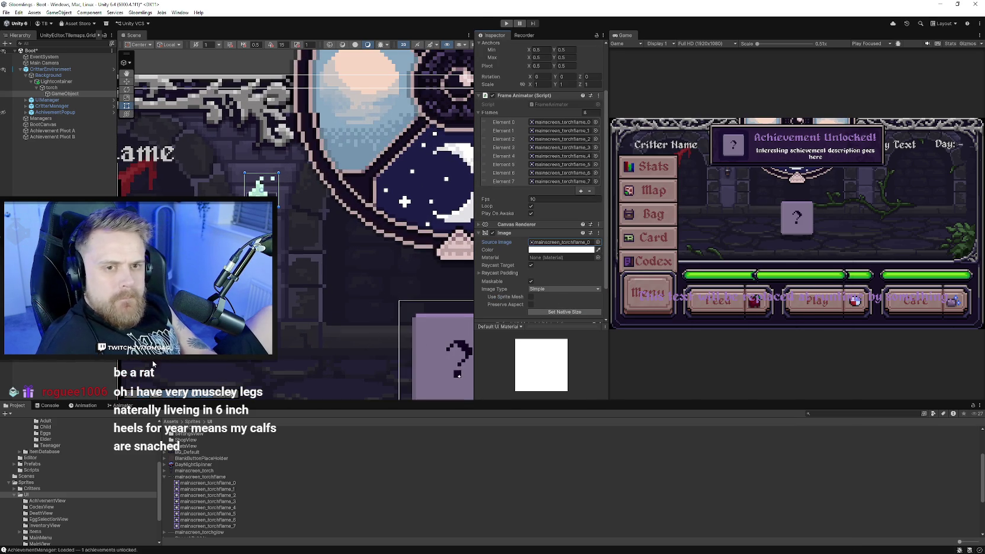
# - Place the flame atop the torch at Pos Y 11, nudged slightly left
pyautogui.moveTo(264, 188); pyautogui.dragTo(270, 176)
pyautogui.press('w')
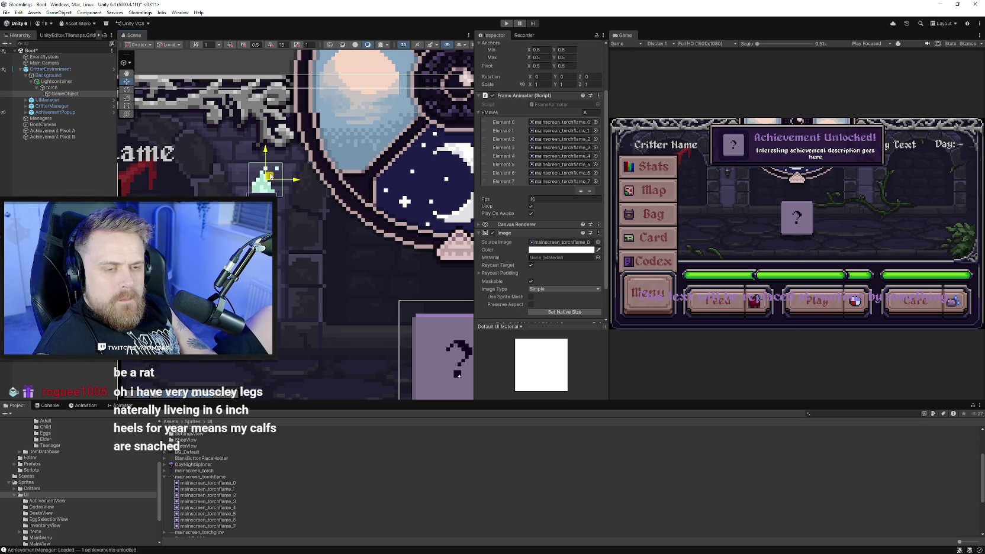
pyautogui.scroll(5, 261, 185)
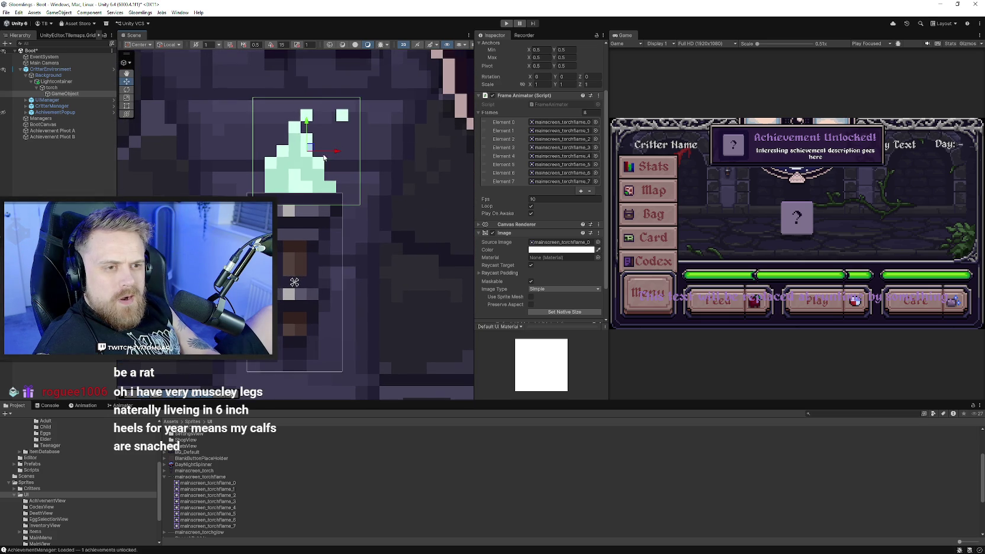
pyautogui.moveTo(334, 152); pyautogui.dragTo(332, 151)
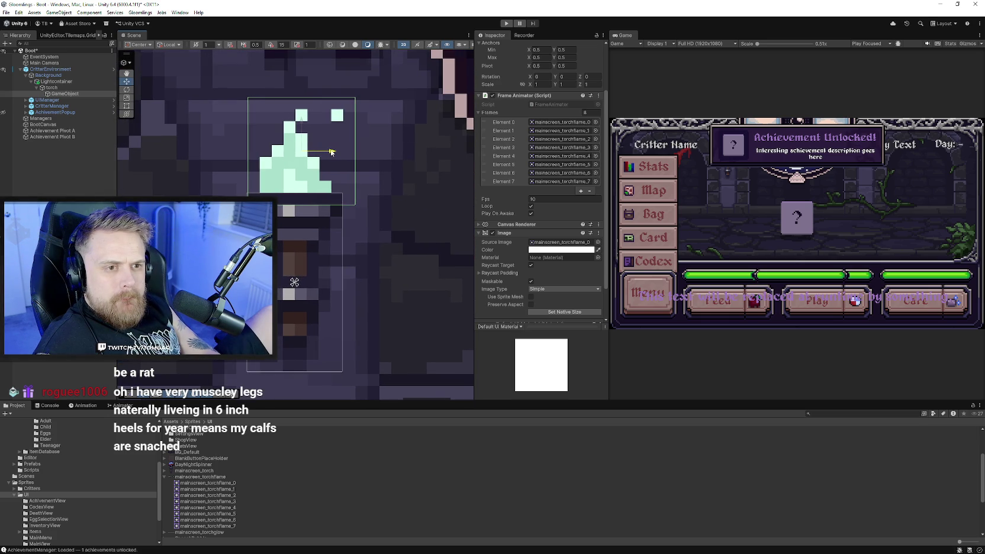
pyautogui.scroll(-2, 297, 219)
pyautogui.scroll(-4, 297, 219)
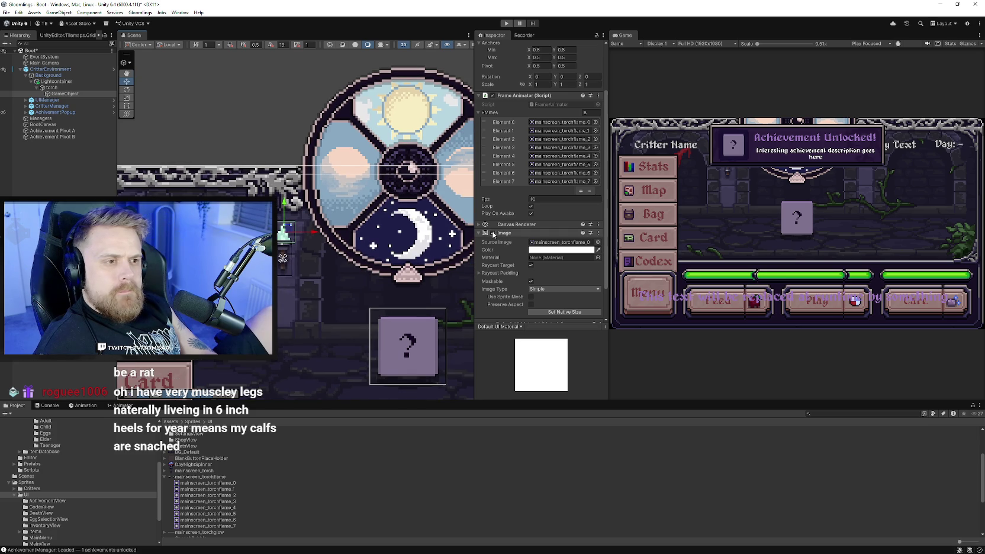
pyautogui.scroll(2, 484, 242)
pyautogui.click(485, 290)
pyautogui.write('flame')
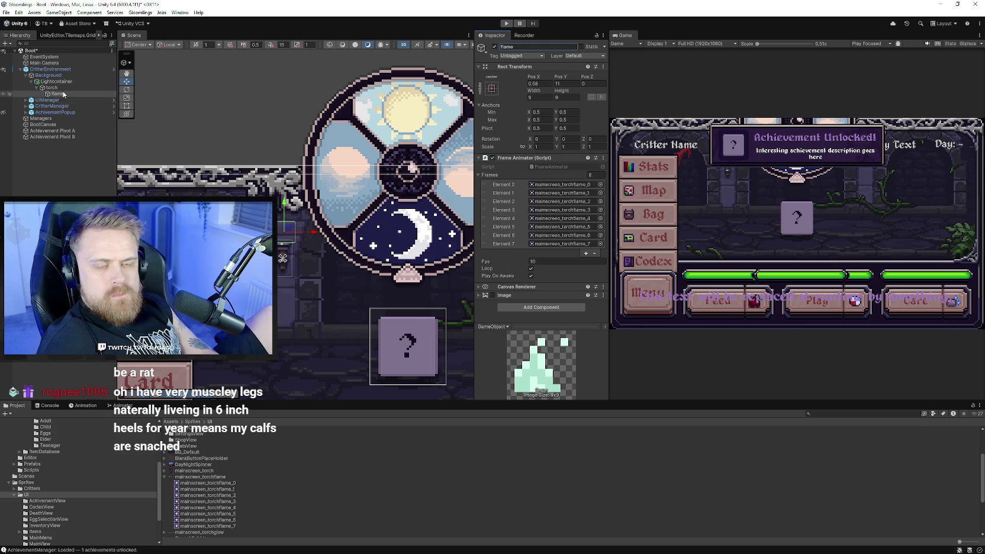
# - Wrap the flame object in a new empty parent to be named lightcontainer
pyautogui.rightClick(64, 94)
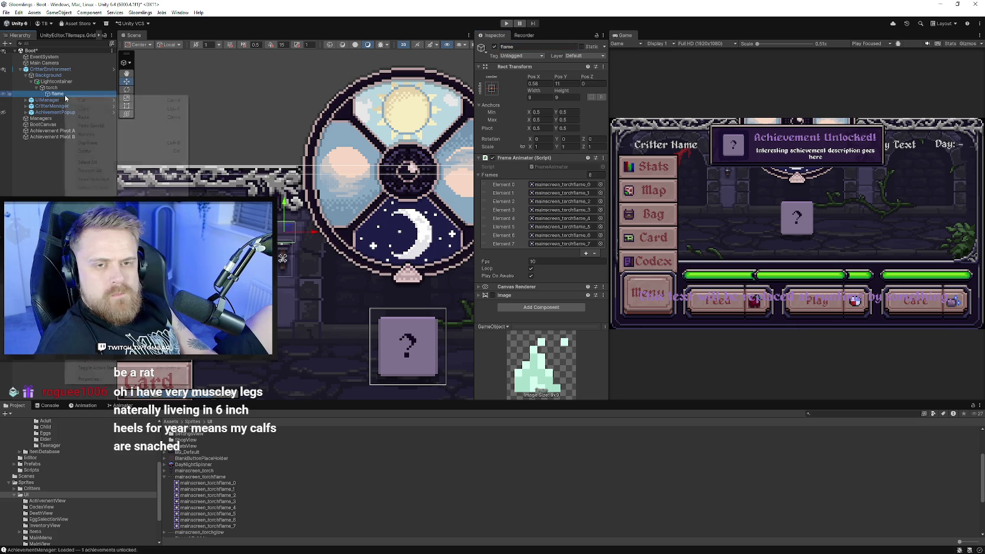
pyautogui.click(95, 213)
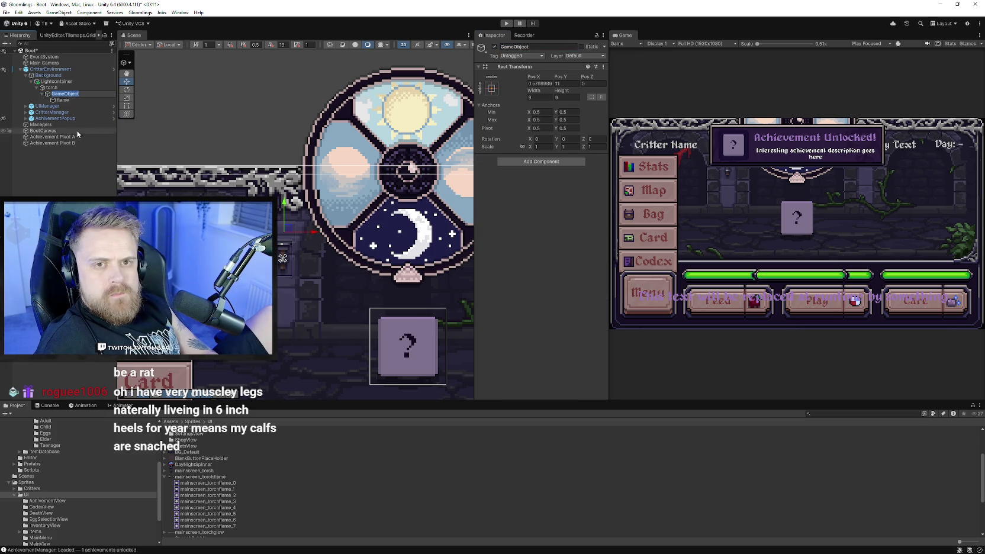
pyautogui.click(77, 100)
pyautogui.moveTo(80, 96); pyautogui.dragTo(65, 100)
pyautogui.click(67, 100)
pyautogui.click(65, 93)
pyautogui.click(541, 47)
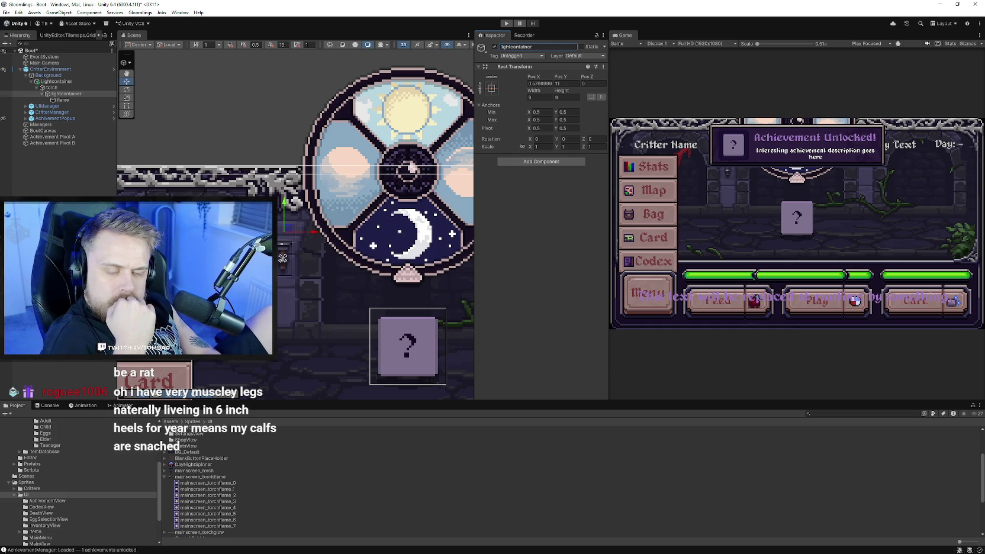
# - Duplicate the flame and move the flame (1) copy under Lightcontainer
pyautogui.click(165, 478)
pyautogui.click(195, 483)
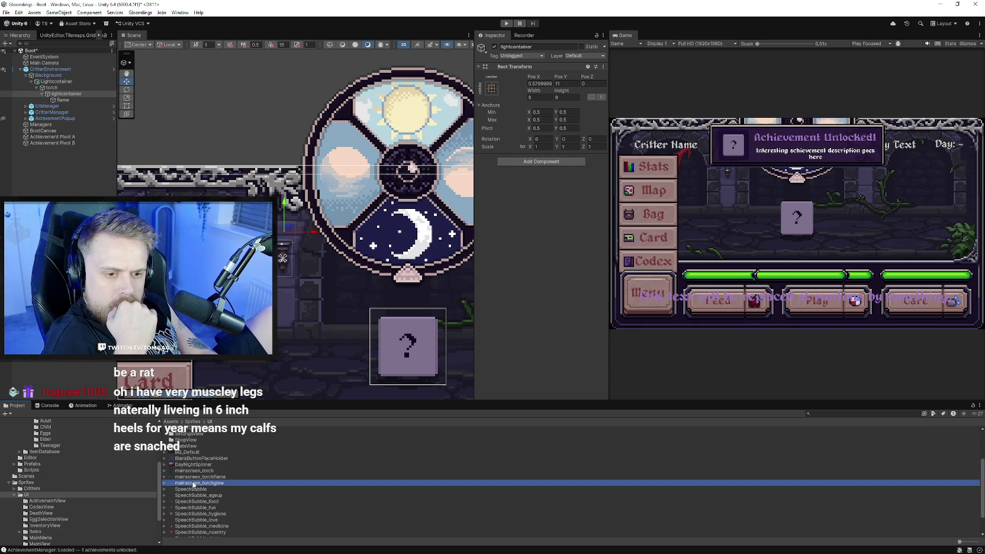
pyautogui.click(62, 100)
pyautogui.hotkey('ctrl', 'd')
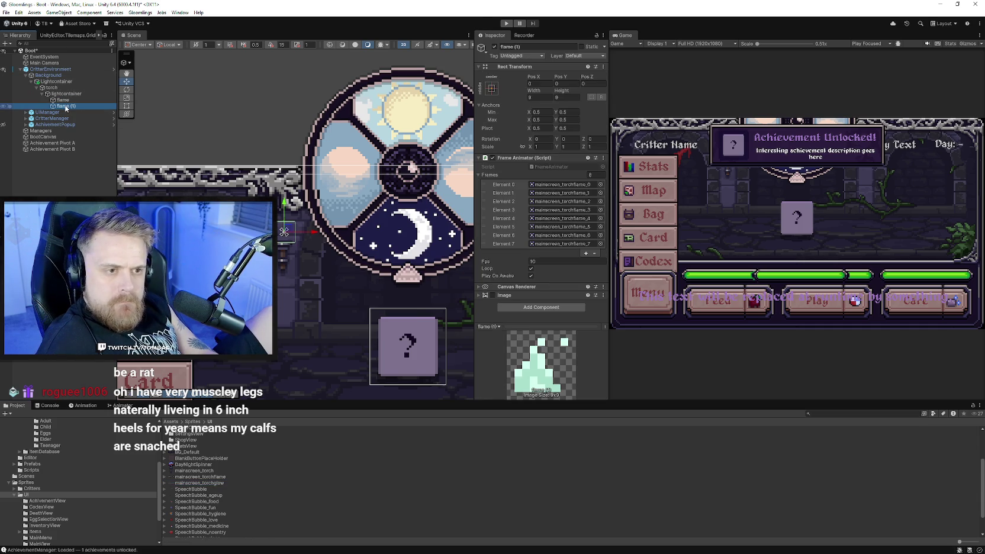
pyautogui.moveTo(67, 108); pyautogui.dragTo(64, 84)
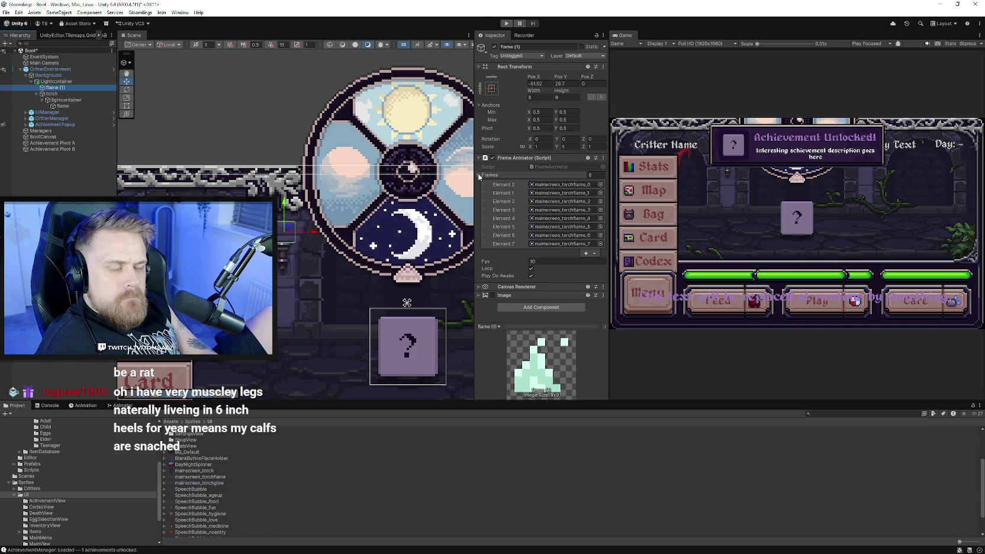
pyautogui.click(481, 175)
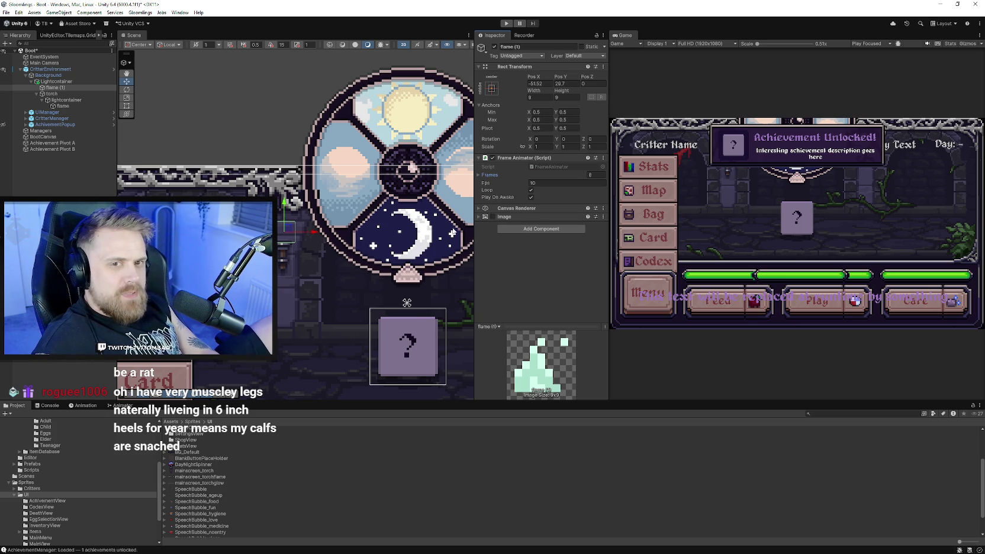
# - Rename the duplicate flame (1) to Glow
pyautogui.click(527, 47)
pyautogui.write('Glow')
pyautogui.press('Return')
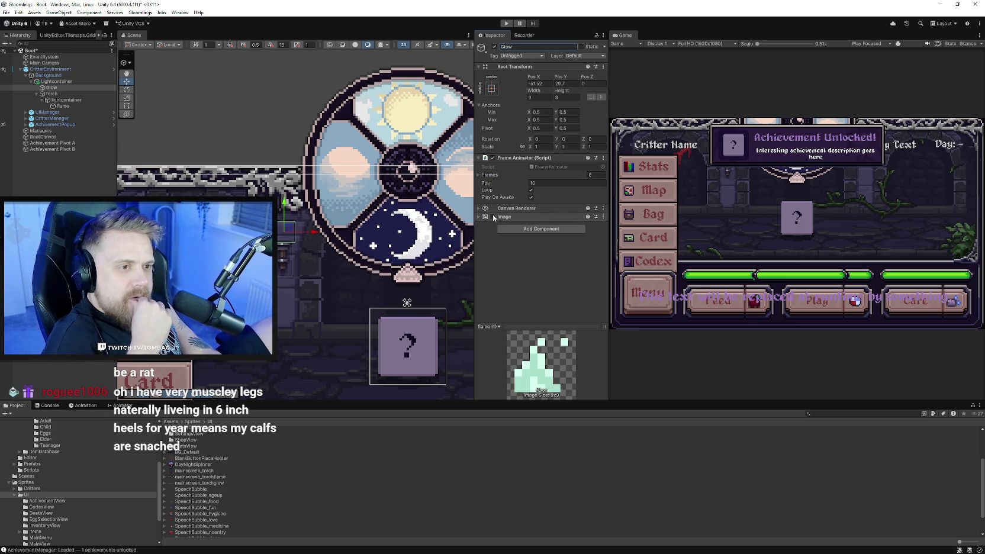
# - Set Glow's source image to mainscreen_torchglow_0 at native size
pyautogui.click(480, 175)
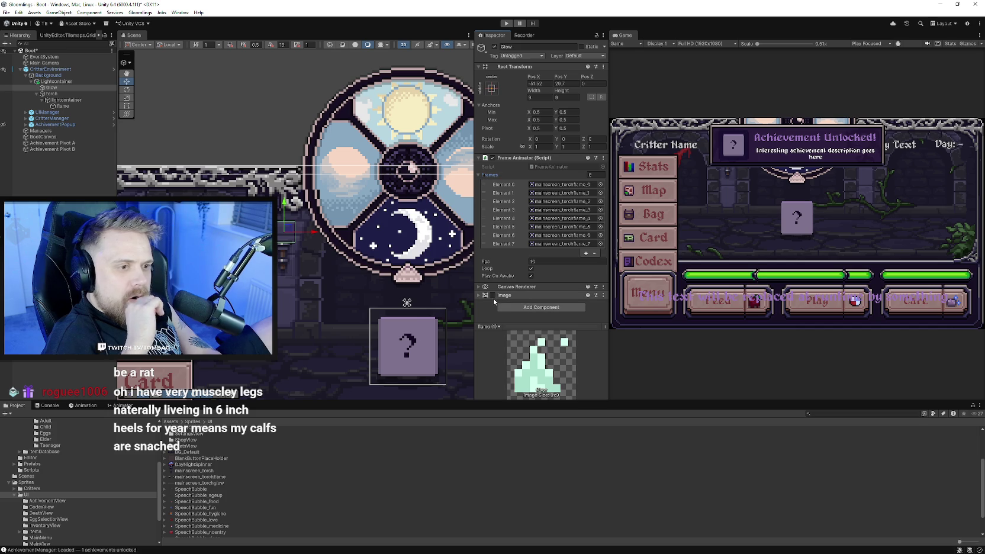
pyautogui.click(479, 296)
pyautogui.click(595, 304)
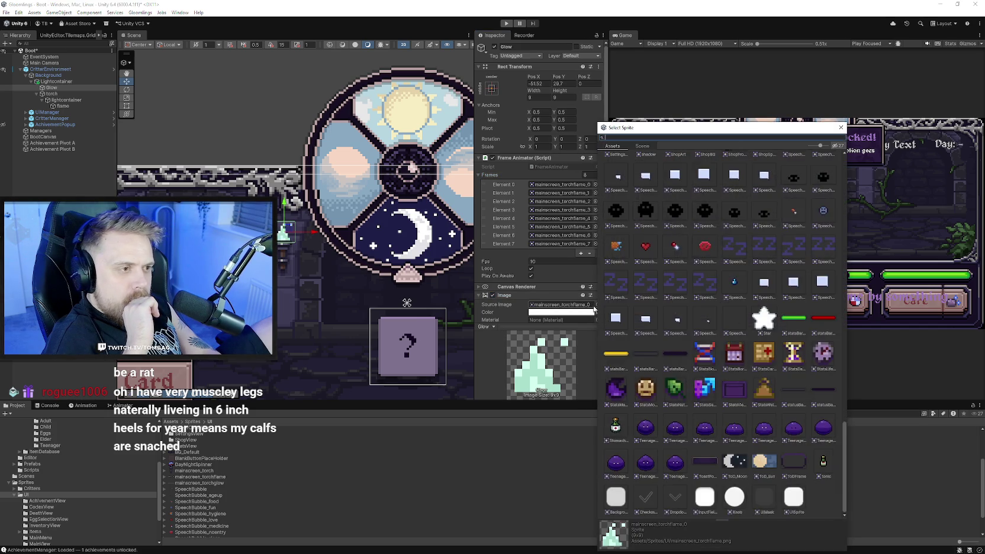
pyautogui.scroll(10, 709, 353)
pyautogui.click(753, 310)
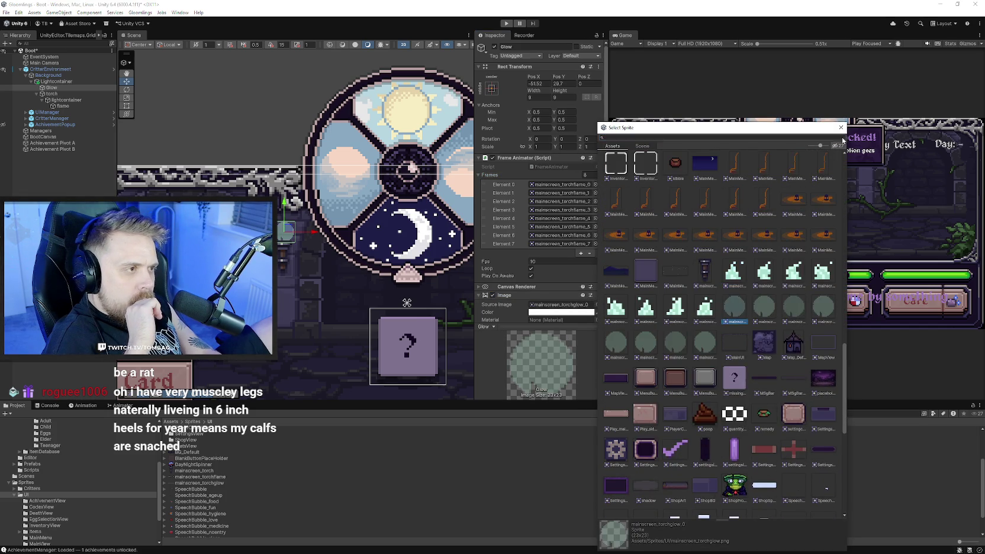
pyautogui.click(579, 213)
pyautogui.scroll(-3, 560, 267)
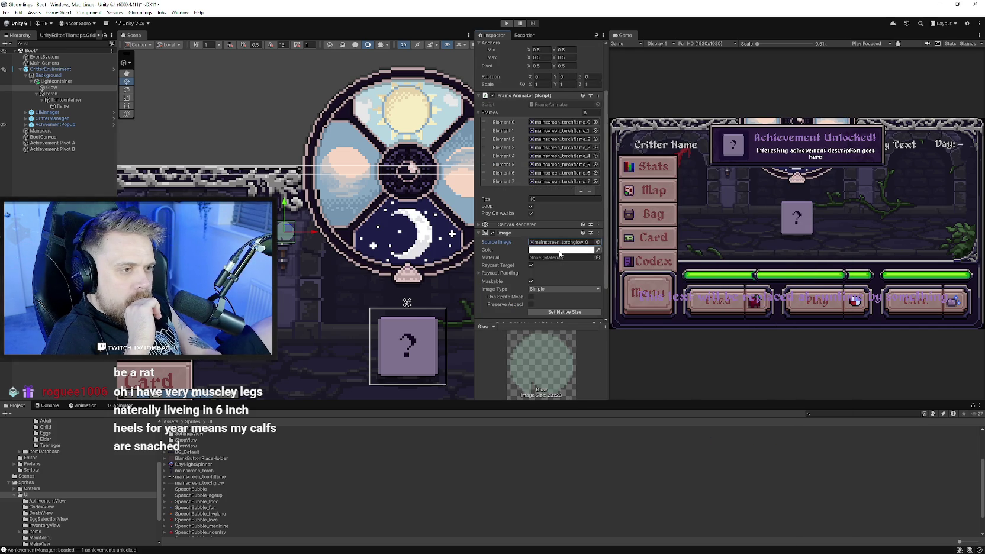
pyautogui.click(564, 312)
# - Nudge Glow slightly lower and expand mainscreen_torchglow to reveal its frames
pyautogui.moveTo(289, 228); pyautogui.dragTo(285, 229)
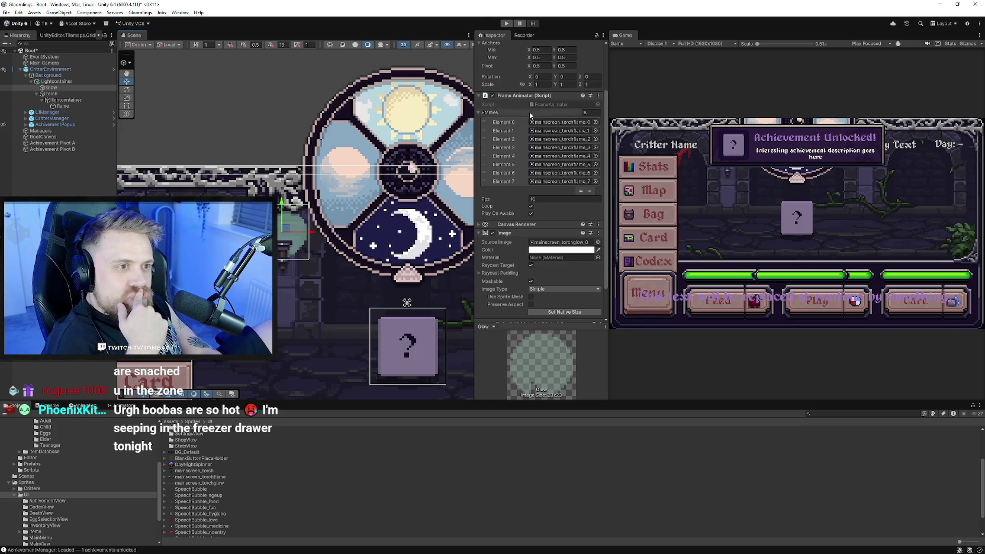
pyautogui.scroll(3, 491, 233)
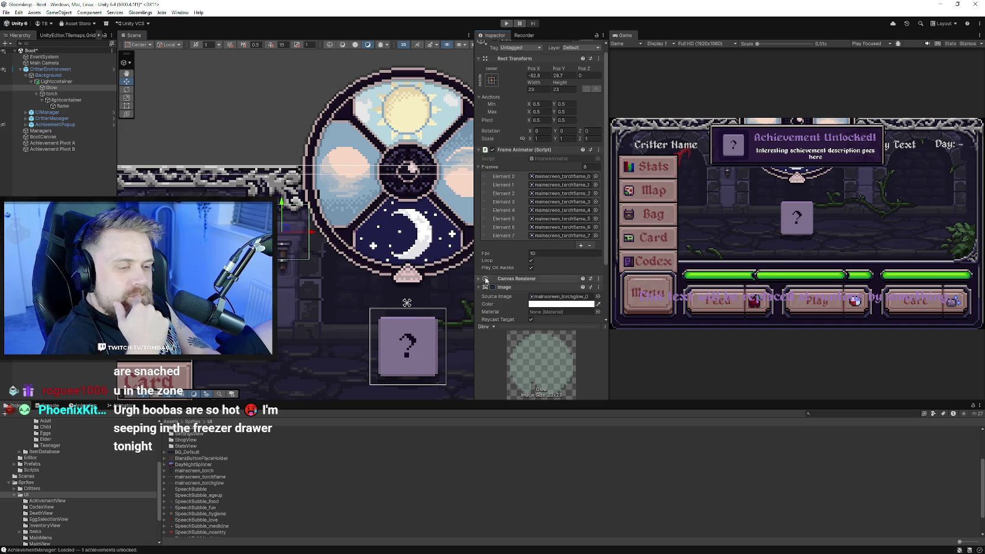
pyautogui.click(484, 288)
pyautogui.click(166, 482)
pyautogui.scroll(-2, 198, 484)
pyautogui.scroll(5, 161, 460)
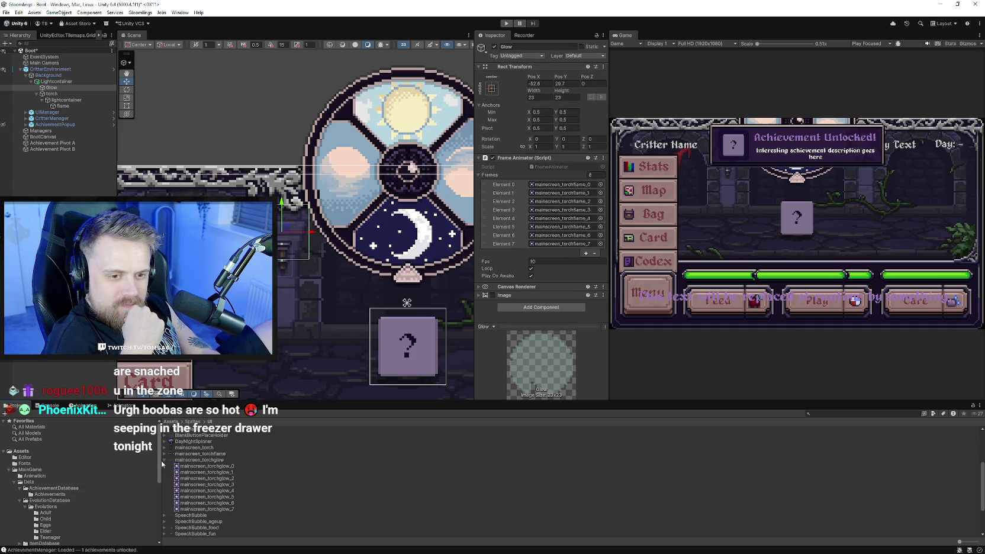
# - Fill Glow's Frame Animator Elements 0–7 with mainscreen_torchglow_0 through mainscreen_torchglow_7
pyautogui.moveTo(196, 466)
pyautogui.mouseDown()
pyautogui.moveTo(569, 209)
pyautogui.moveTo(560, 185)
pyautogui.mouseUp()
pyautogui.moveTo(221, 475); pyautogui.dragTo(563, 193)
pyautogui.moveTo(221, 483)
pyautogui.mouseDown()
pyautogui.moveTo(414, 370)
pyautogui.moveTo(576, 220)
pyautogui.moveTo(562, 201)
pyautogui.mouseUp()
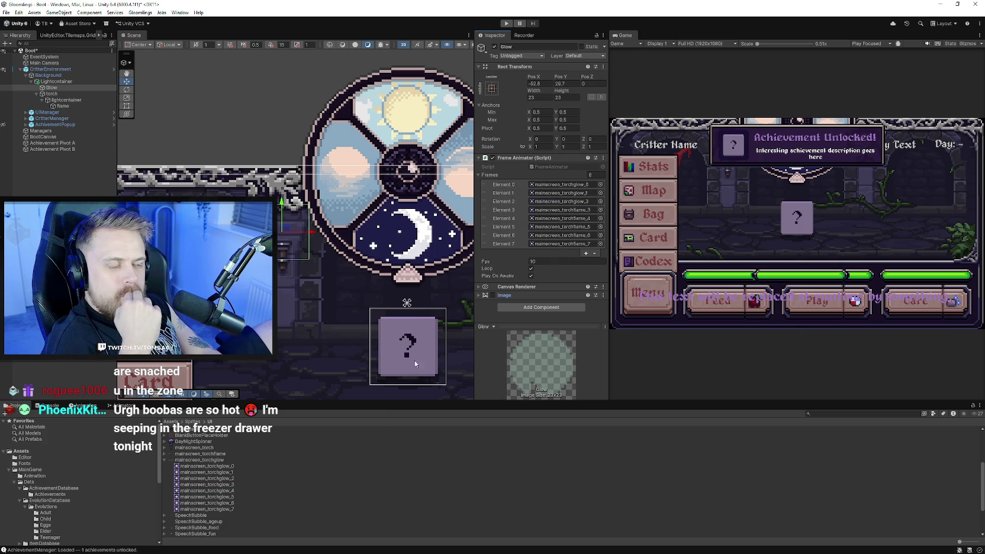
pyautogui.moveTo(218, 481)
pyautogui.mouseDown()
pyautogui.moveTo(415, 332)
pyautogui.moveTo(562, 201)
pyautogui.moveTo(295, 437)
pyautogui.moveTo(567, 209)
pyautogui.mouseUp()
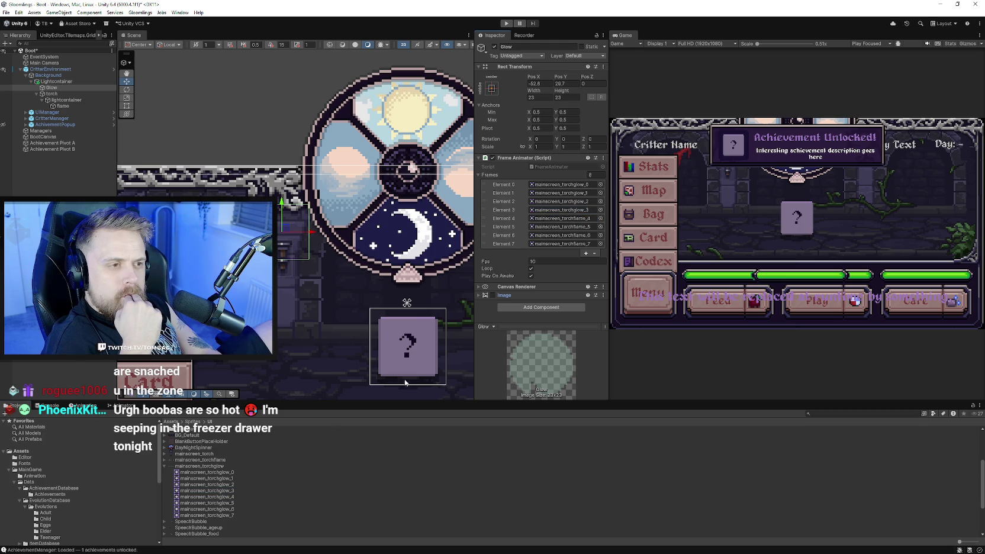
pyautogui.moveTo(224, 496)
pyautogui.mouseDown()
pyautogui.moveTo(415, 332)
pyautogui.moveTo(568, 231)
pyautogui.moveTo(565, 219)
pyautogui.mouseUp()
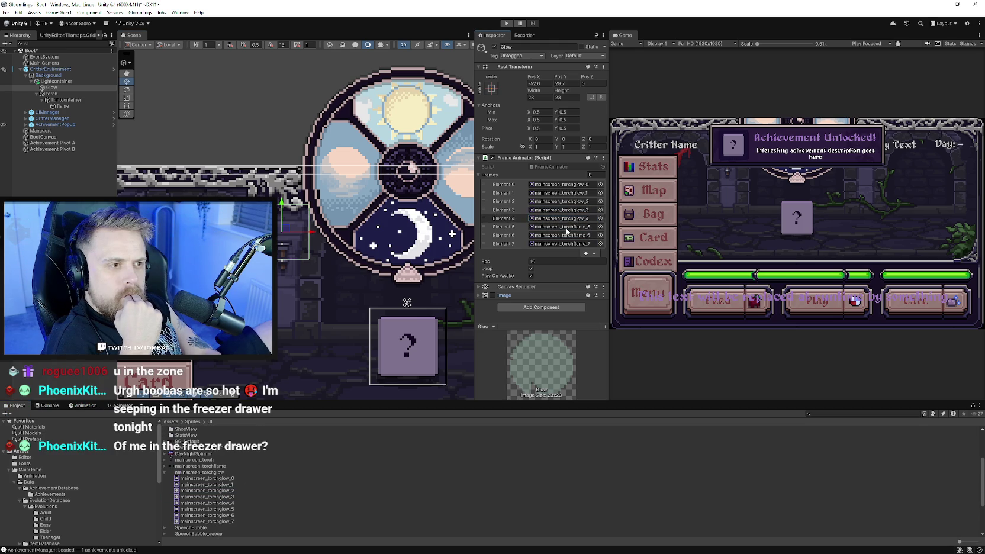
pyautogui.moveTo(219, 509)
pyautogui.mouseDown()
pyautogui.moveTo(336, 424)
pyautogui.moveTo(562, 227)
pyautogui.mouseUp()
pyautogui.moveTo(562, 269); pyautogui.dragTo(566, 236)
pyautogui.moveTo(222, 519); pyautogui.dragTo(563, 243)
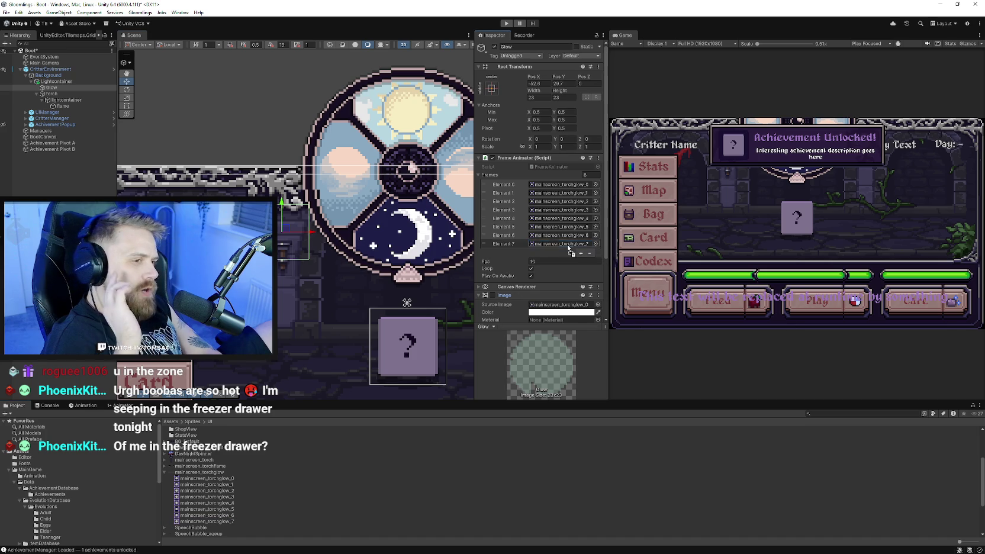
# - Group the torch and Glow objects under a new parent GameObject
pyautogui.click(487, 175)
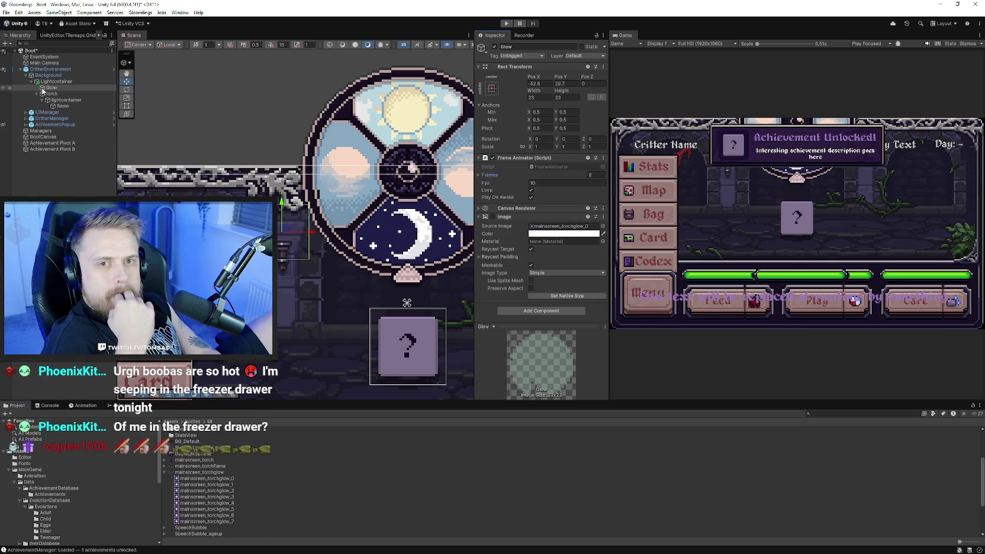
pyautogui.click(32, 81)
pyautogui.click(32, 82)
pyautogui.click(36, 94)
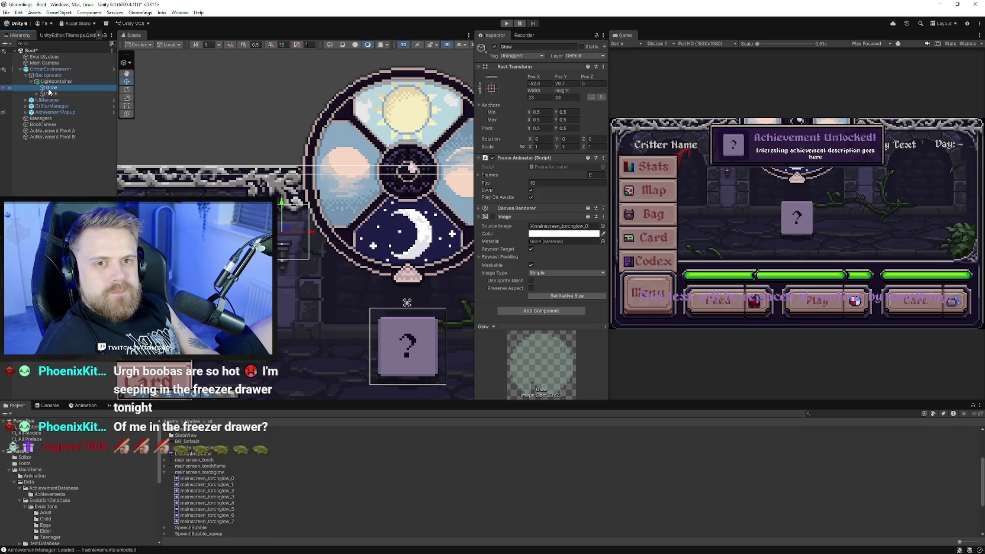
pyautogui.keyDown('ctrl'); pyautogui.click(57, 93); pyautogui.keyUp('ctrl')
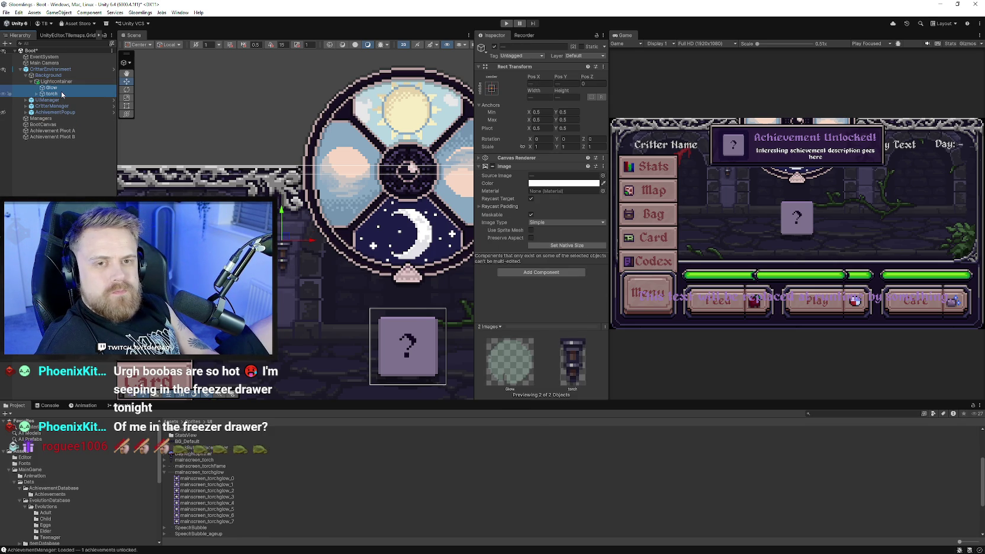
pyautogui.rightClick(62, 94)
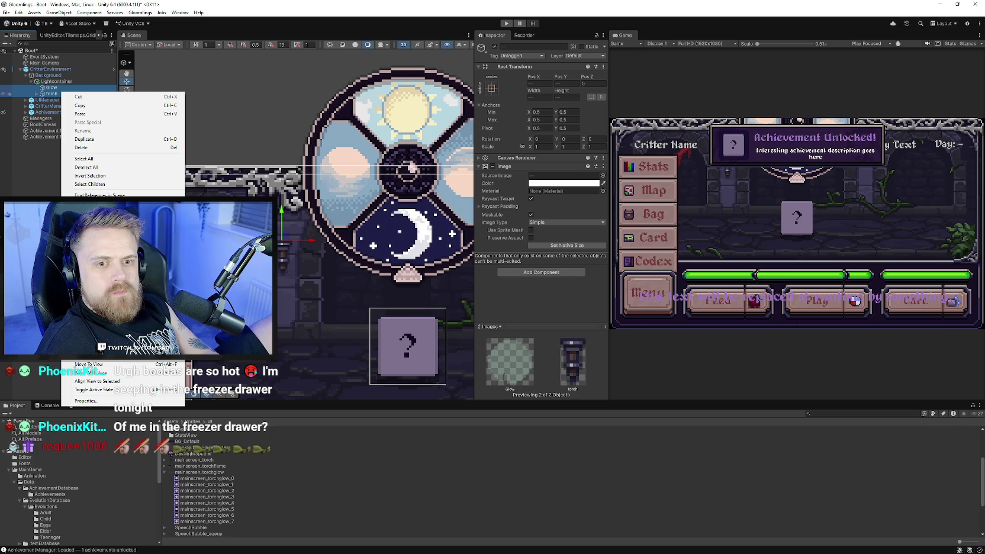
pyautogui.click(95, 216)
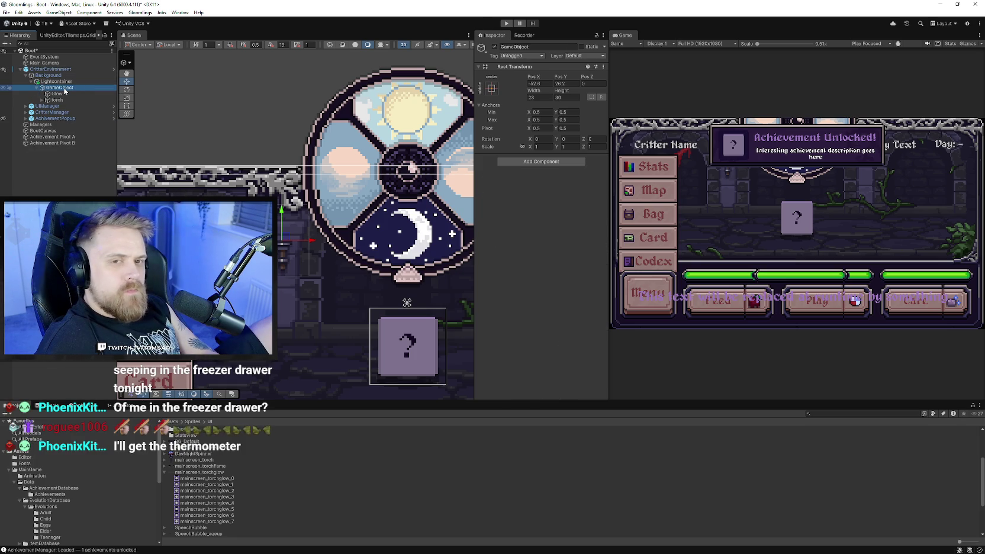
# - Name the parent Left, duplicate it, and move the copy onto the right pillar
pyautogui.click(518, 47)
pyautogui.write('Left')
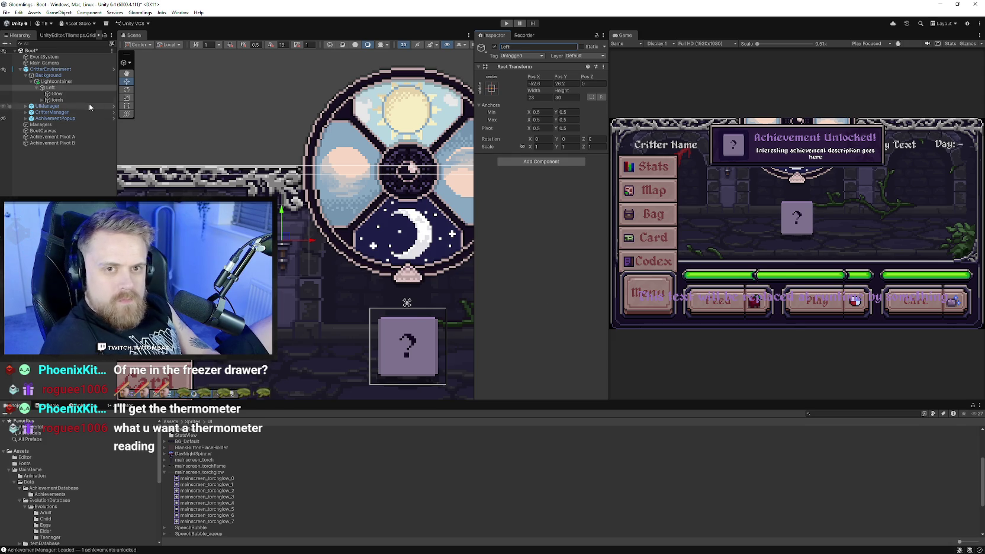
pyautogui.click(39, 87)
pyautogui.hotkey('ctrl', 'd')
pyautogui.moveTo(392, 289)
pyautogui.mouseDown()
pyautogui.moveTo(203, 260)
pyautogui.moveTo(232, 262)
pyautogui.mouseUp()
pyautogui.moveTo(340, 218); pyautogui.dragTo(399, 219)
# - Rename the duplicate Right, positioned at Pos X 51.67
pyautogui.scroll(4, 391, 231)
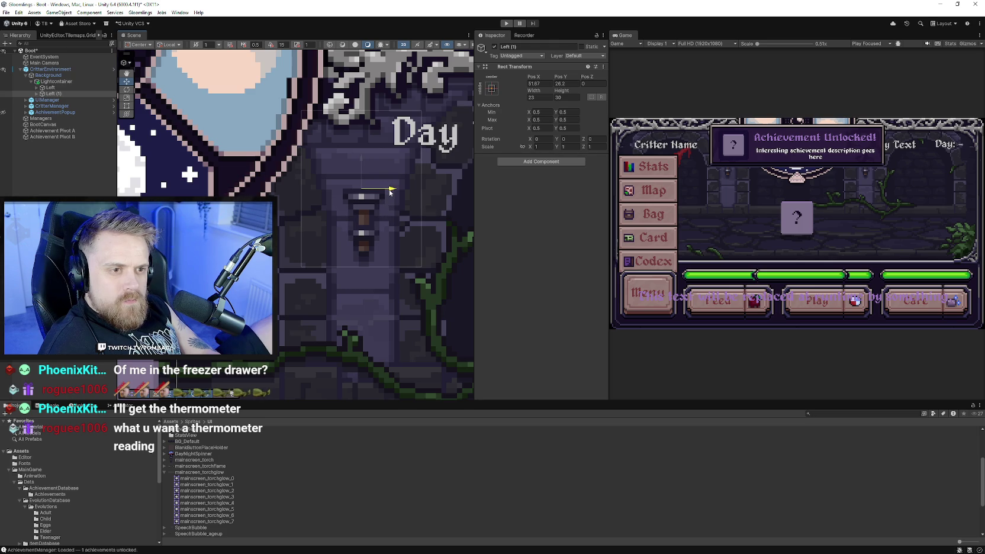
pyautogui.scroll(-3, 390, 191)
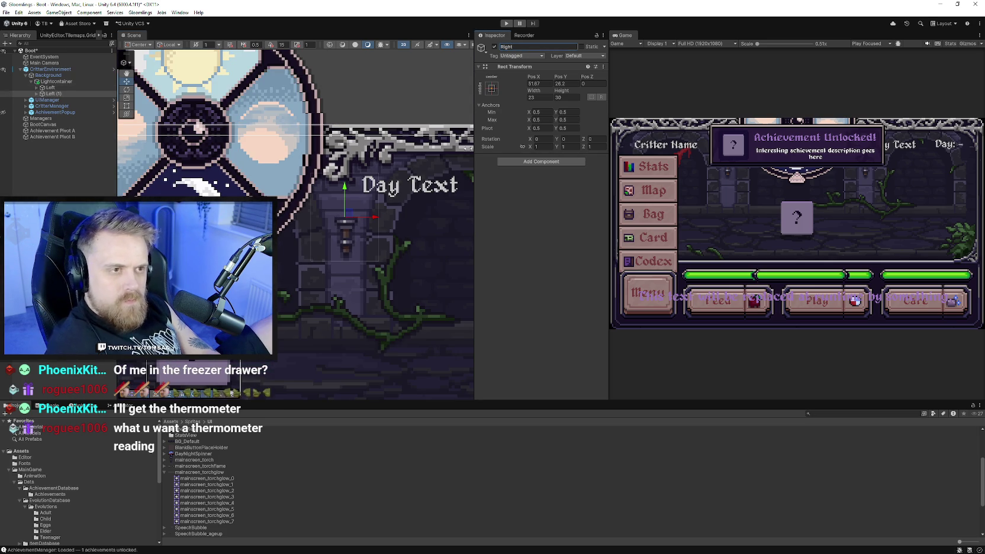
pyautogui.press('Return')
pyautogui.scroll(-3, 369, 237)
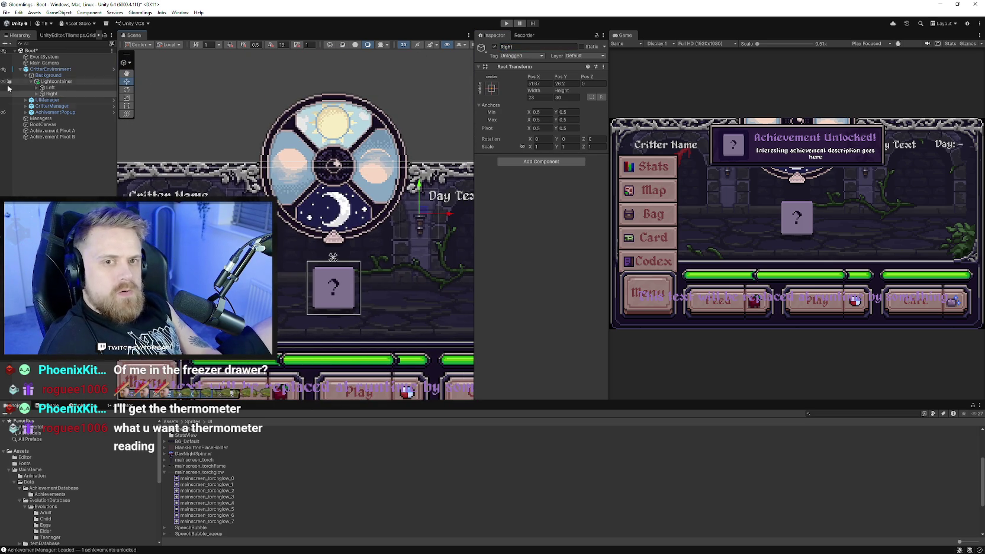
pyautogui.click(26, 75)
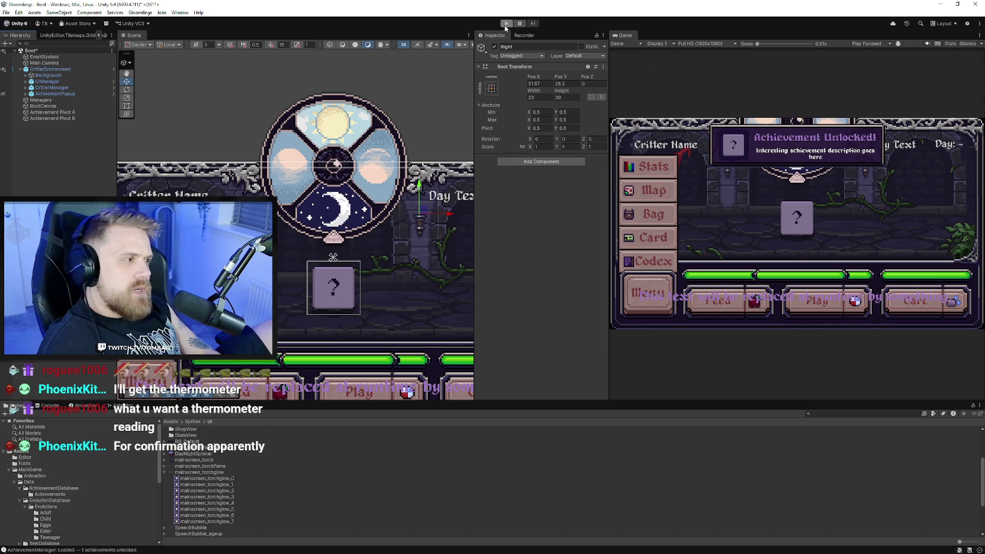
pyautogui.click(506, 23)
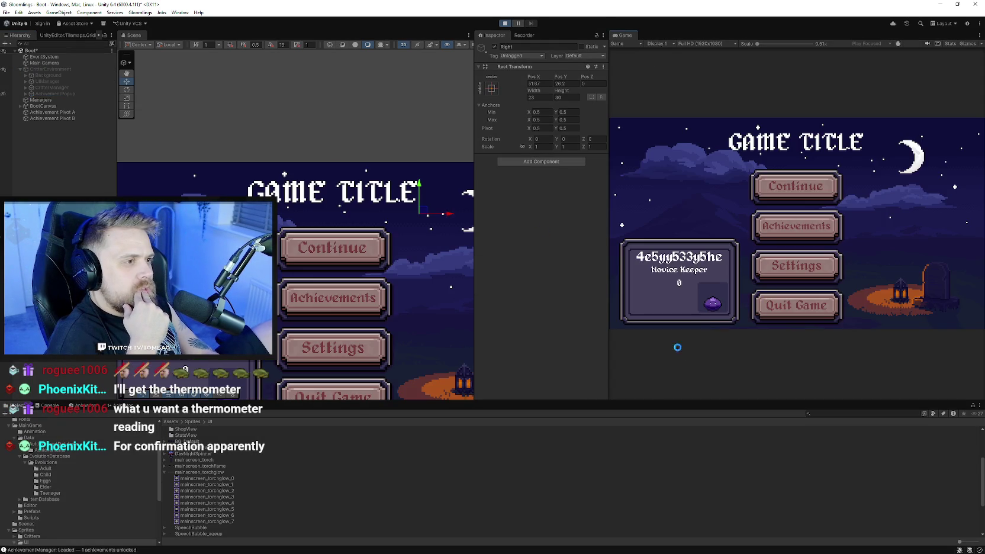
pyautogui.click(777, 184)
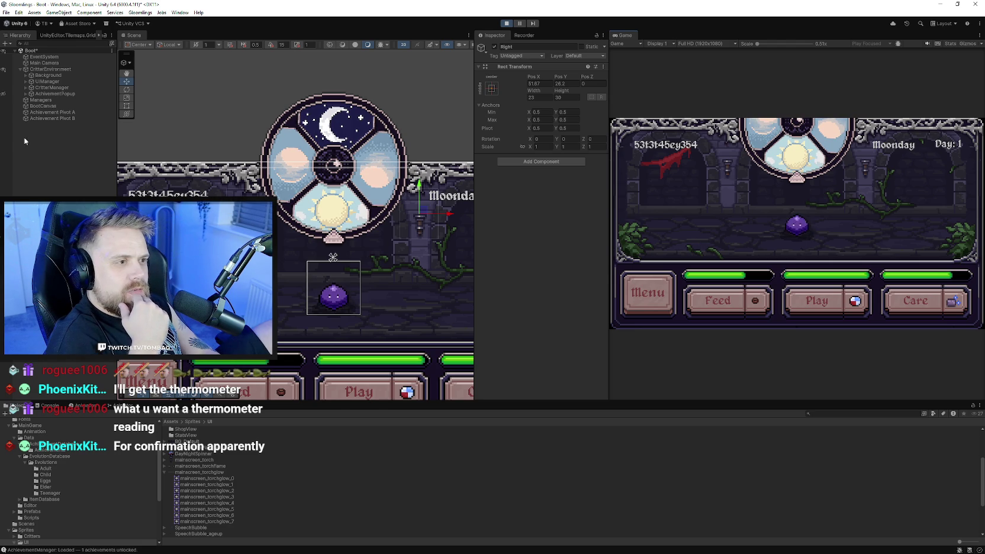
pyautogui.hotkey('ctrl', 'p')
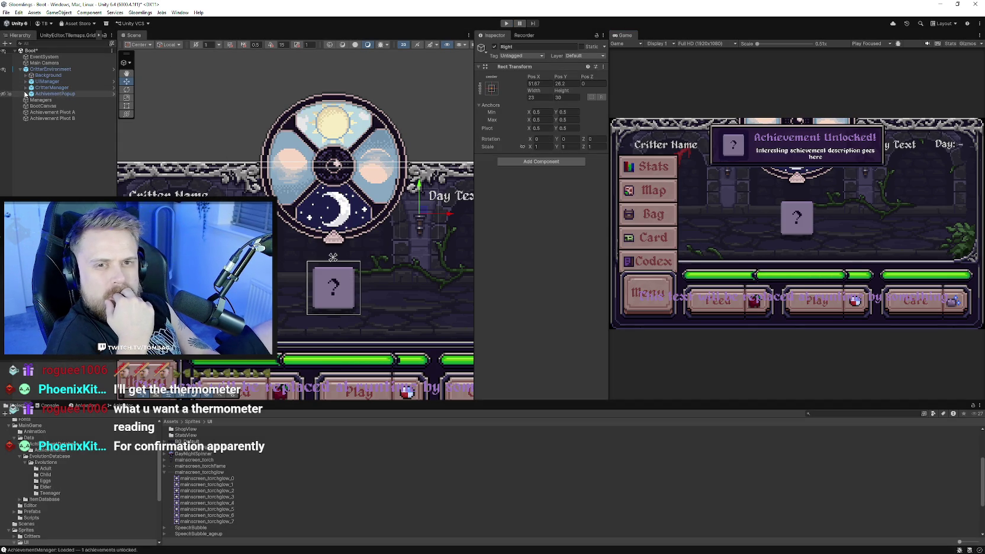
# - Expand Background, Left and Right in the Hierarchy down to both flame objects
pyautogui.click(25, 75)
pyautogui.click(37, 87)
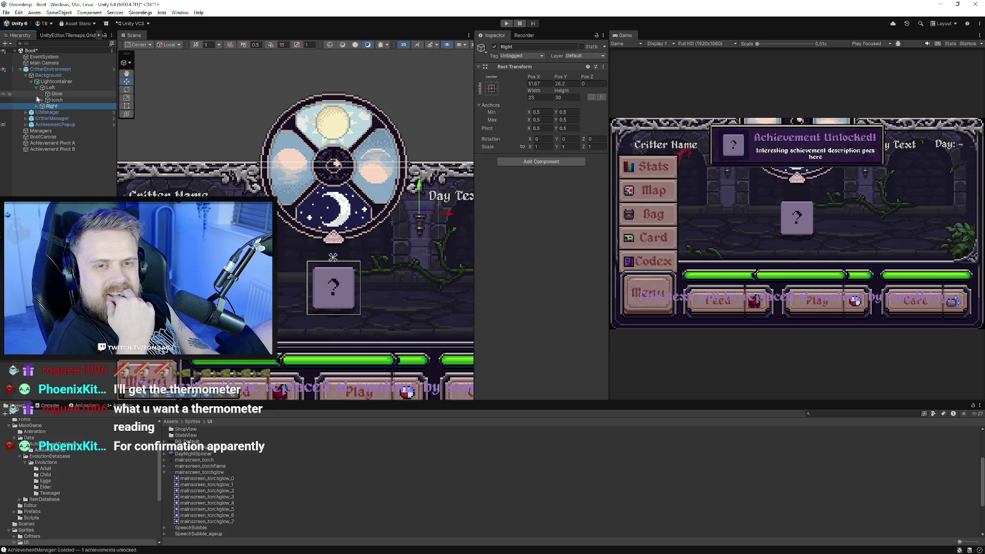
pyautogui.click(37, 106)
pyautogui.click(42, 119)
pyautogui.click(59, 113)
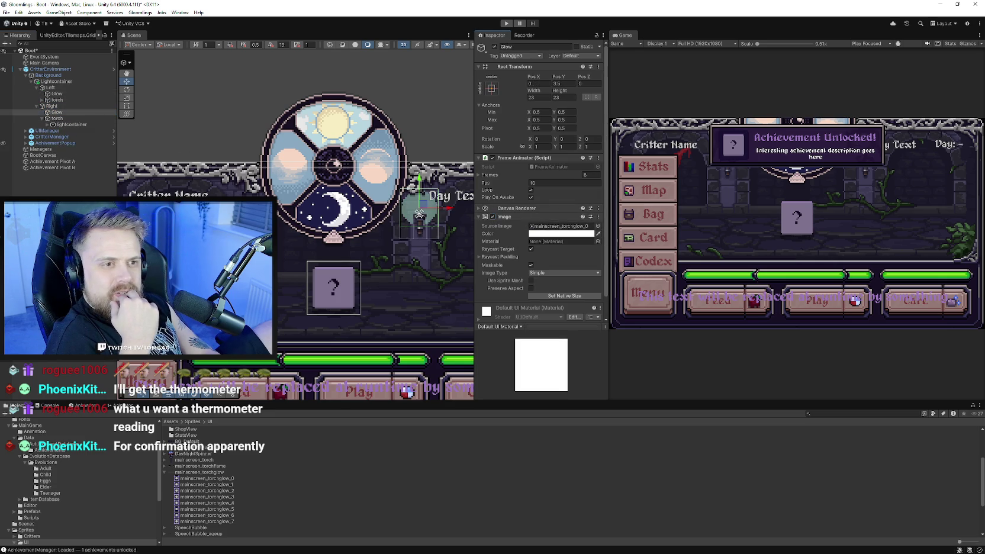
pyautogui.click(67, 101)
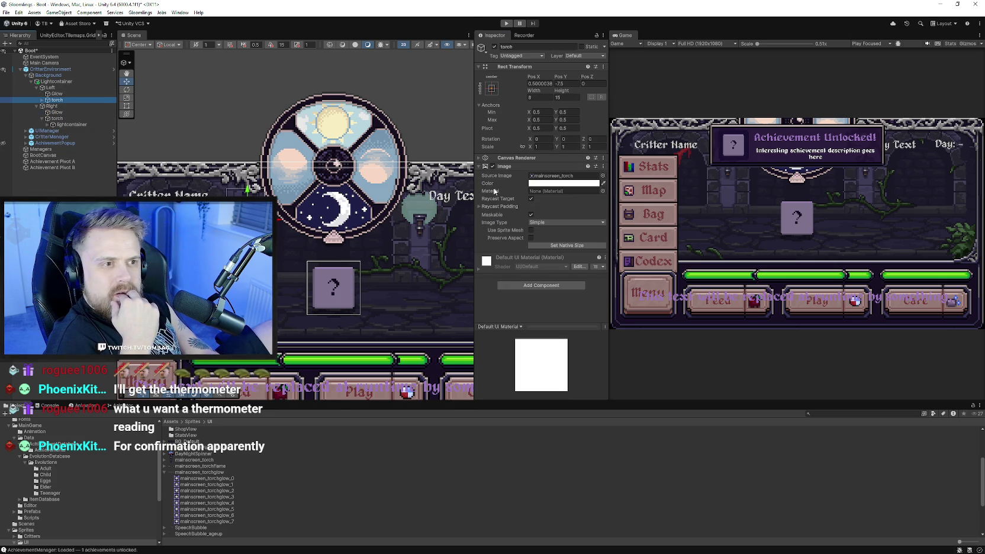
pyautogui.click(65, 95)
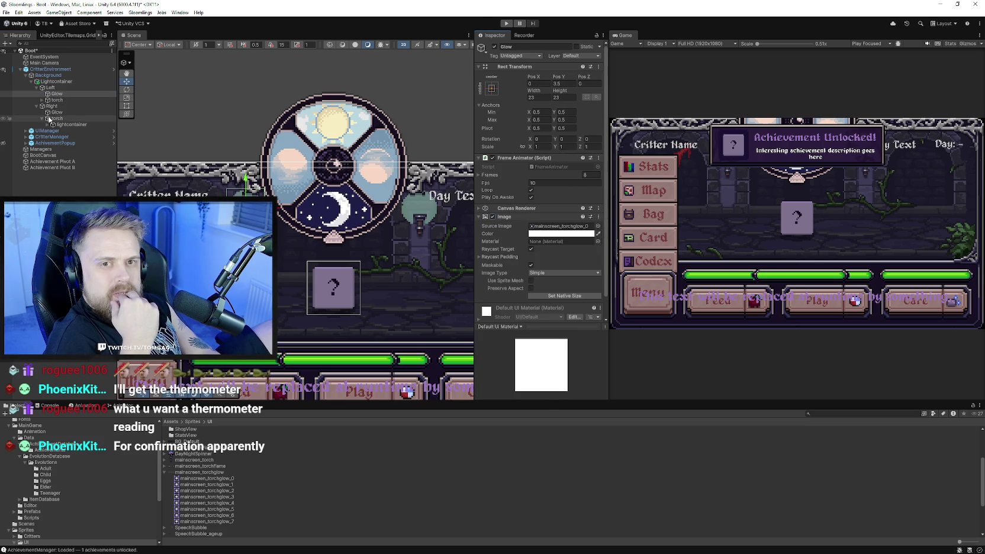
pyautogui.click(41, 100)
pyautogui.click(48, 106)
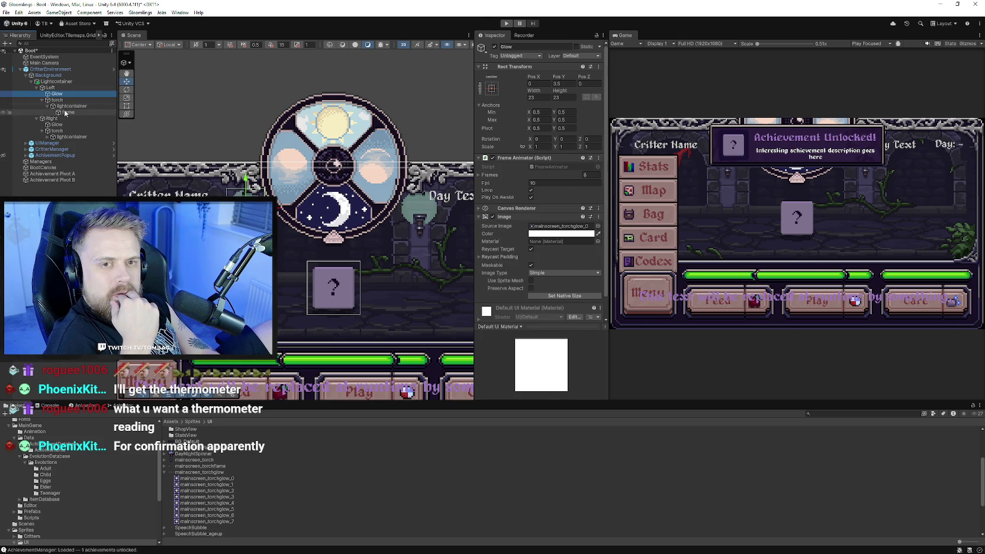
pyautogui.click(46, 137)
# - Enable the Image on the Left and Right flame objects and start Play mode
pyautogui.click(68, 143)
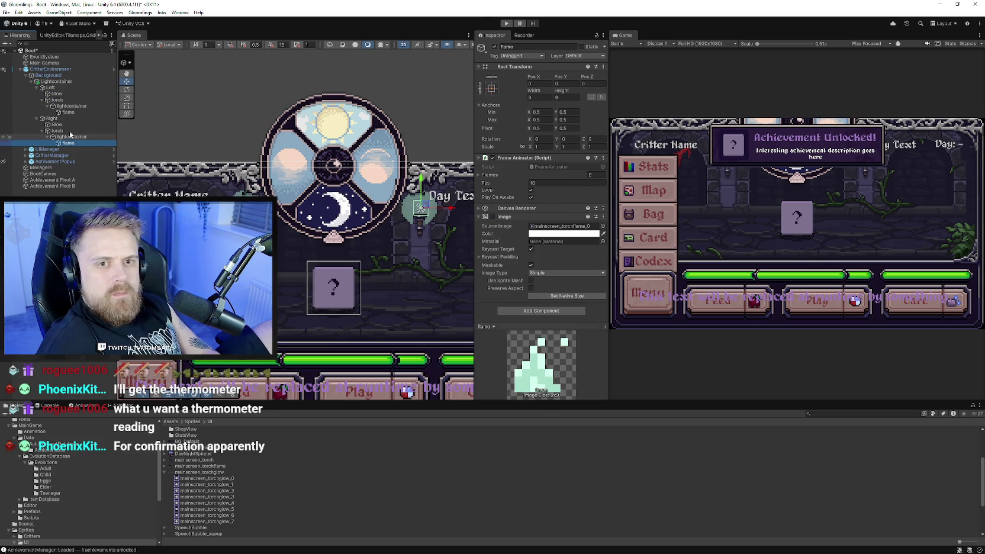
pyautogui.keyDown('ctrl'); pyautogui.click(71, 112); pyautogui.keyUp('ctrl')
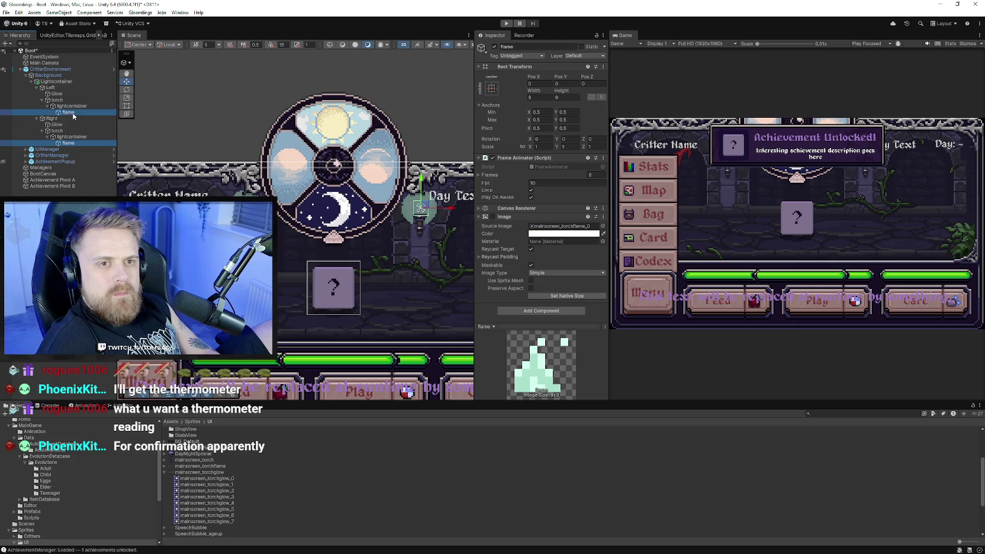
pyautogui.click(493, 217)
pyautogui.click(508, 24)
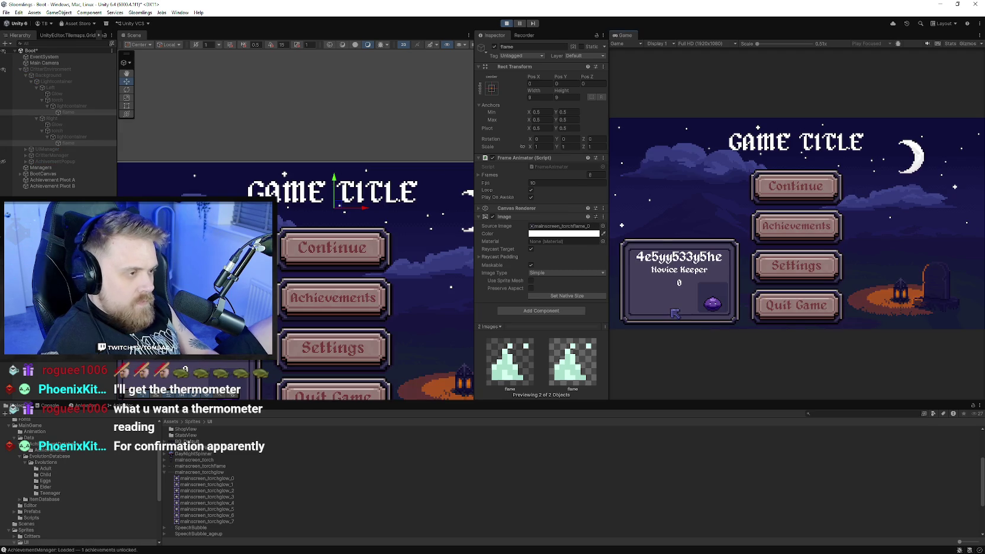
# - Test the flames in Play mode, then set the flame Frame Animator Fps to 8
pyautogui.click(824, 197)
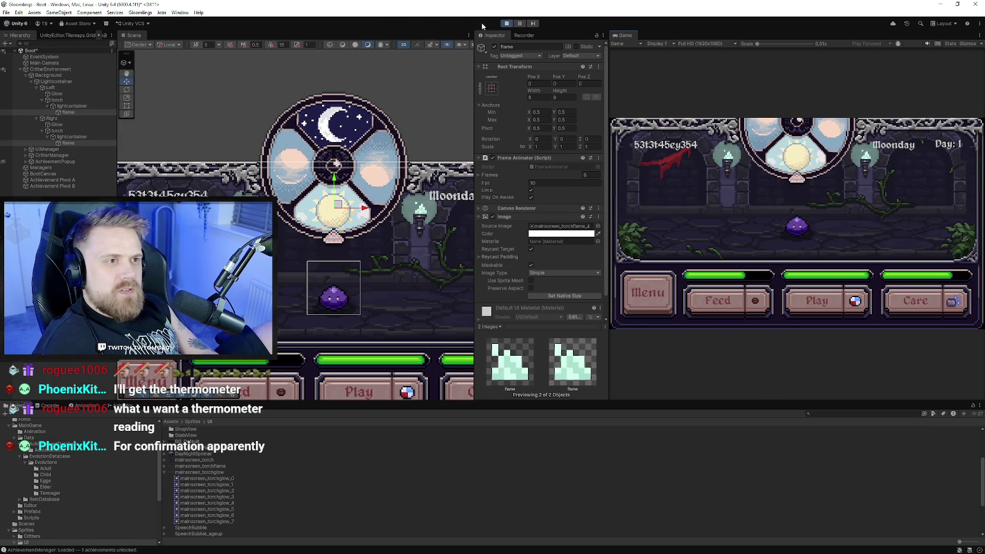
pyautogui.click(507, 24)
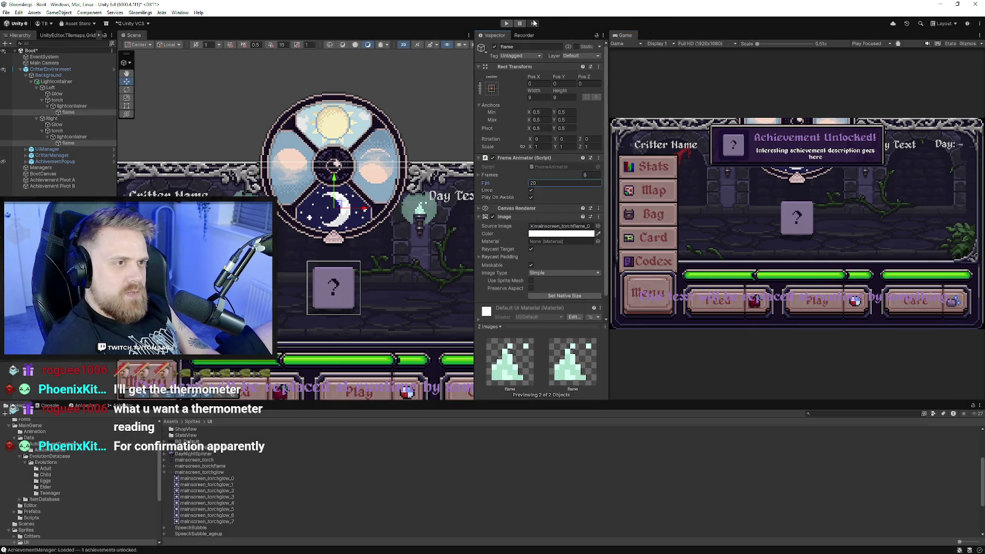
pyautogui.click(511, 25)
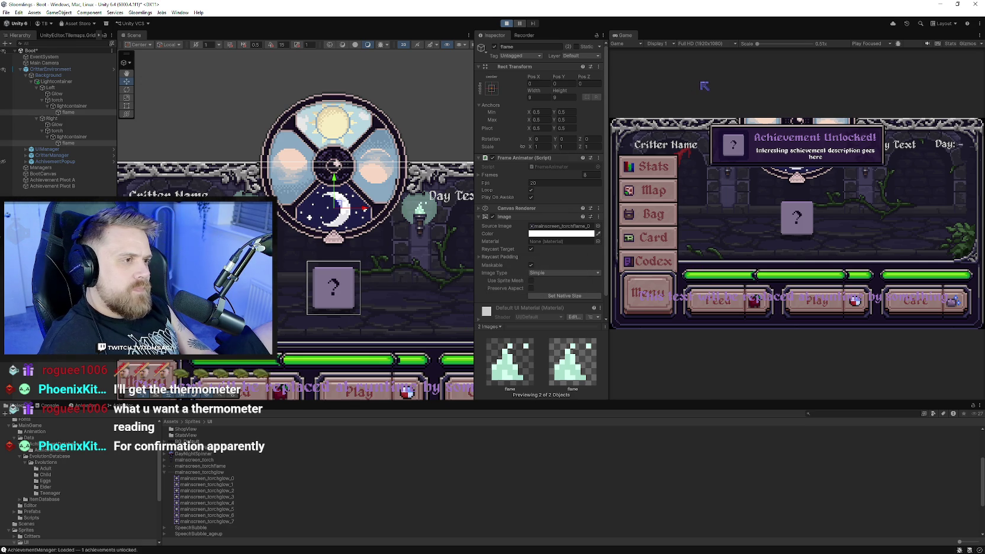
pyautogui.click(795, 183)
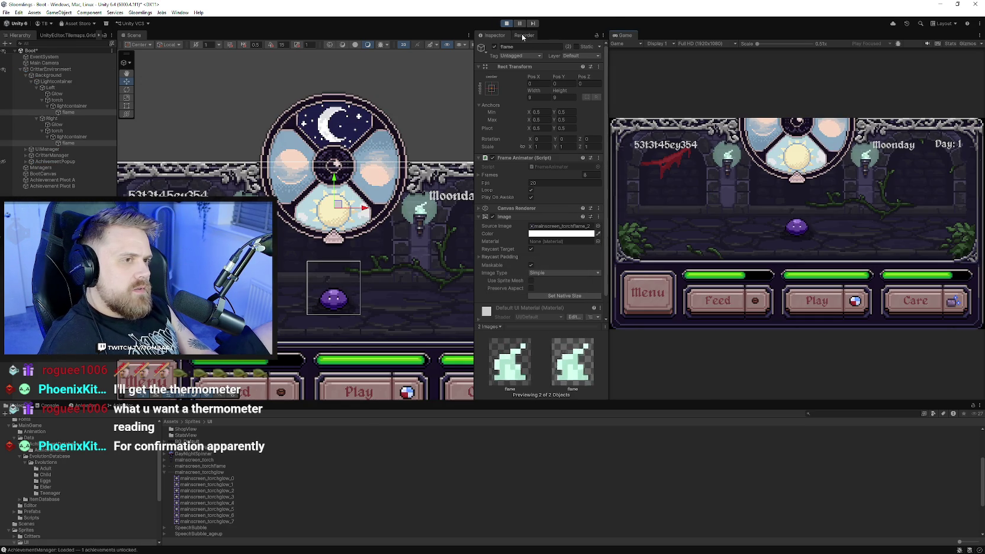
pyautogui.click(506, 23)
pyautogui.click(489, 183)
pyautogui.write('8')
pyautogui.press('Return')
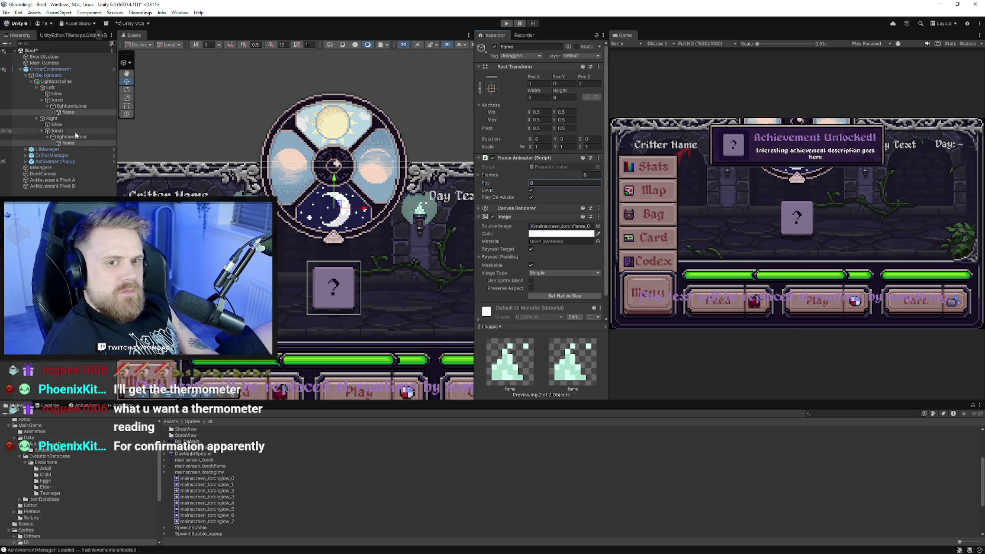
# - Set both Glow objects' Frame Animator Fps to 8 and start another test run
pyautogui.click(59, 125)
pyautogui.keyDown('ctrl'); pyautogui.click(57, 94); pyautogui.keyUp('ctrl')
pyautogui.click(487, 182)
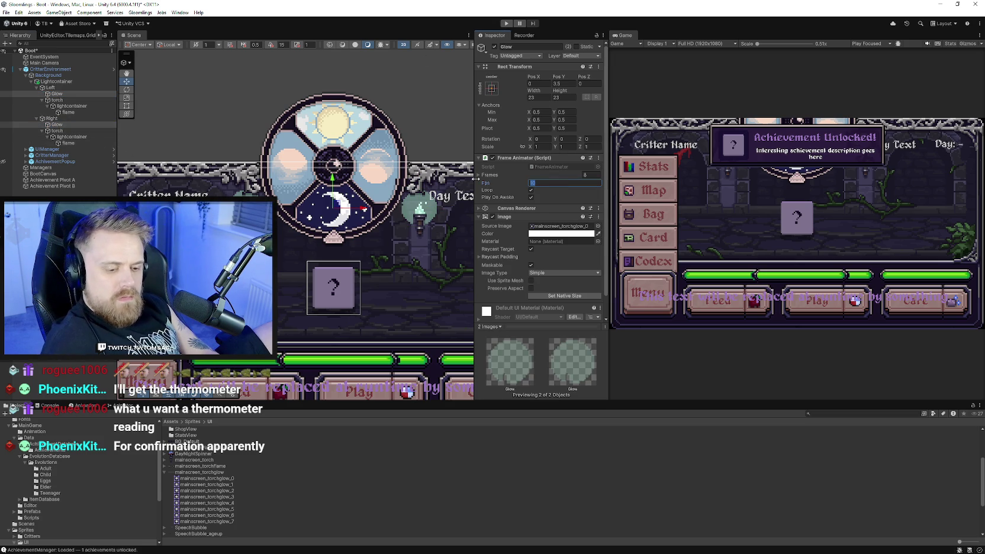
pyautogui.write('8')
pyautogui.press('Return')
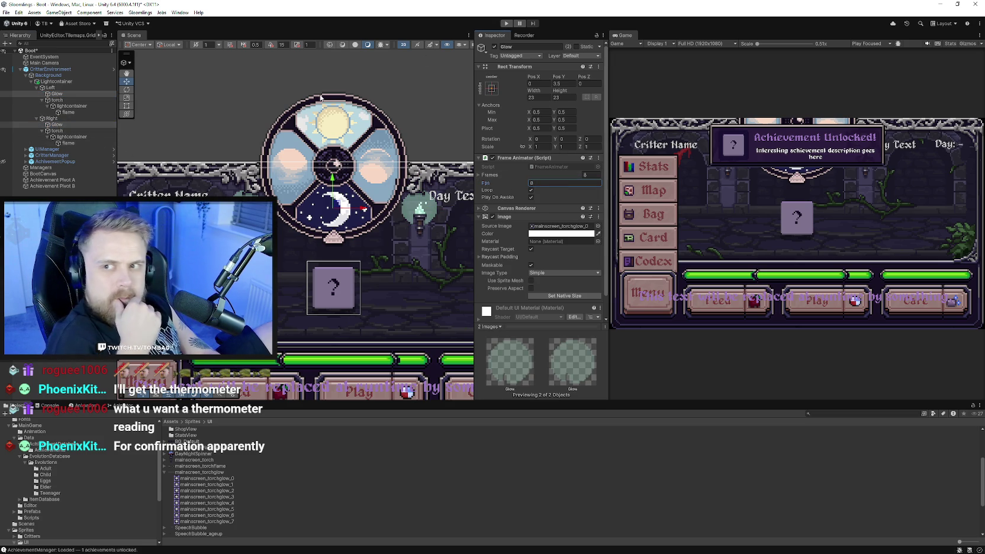
pyautogui.click(506, 23)
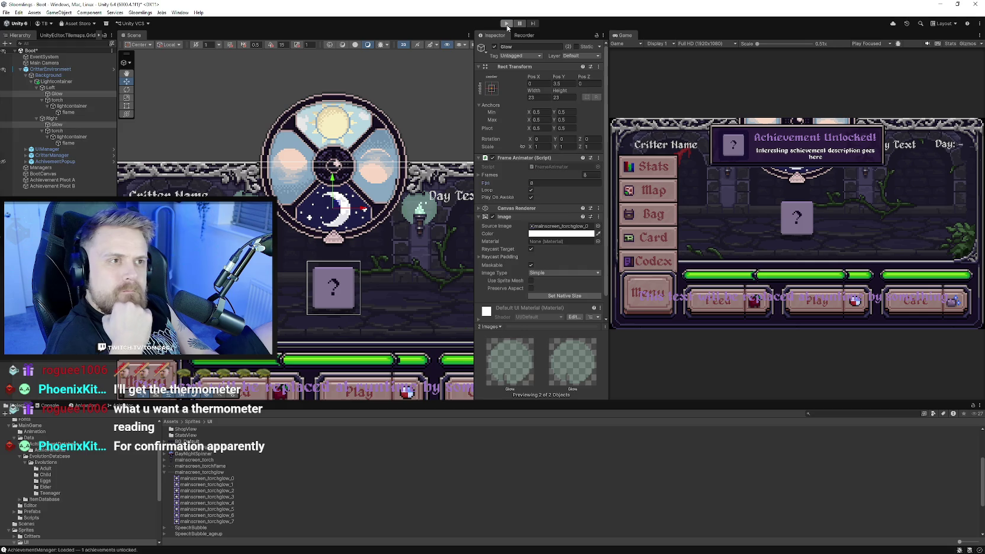
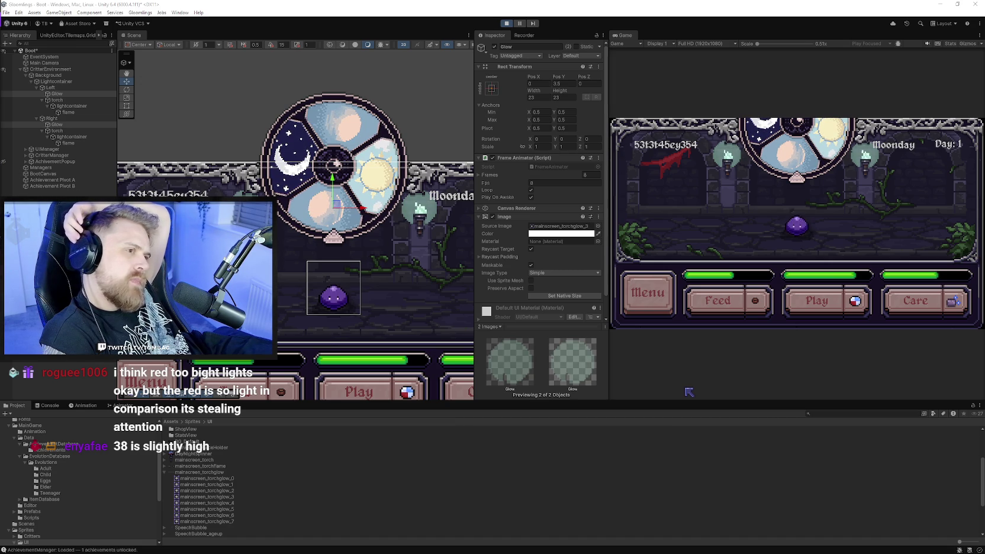
# - Stop the running Unity game and bring UI_CritterEnvironment.aseprite to the front in Aseprite
pyautogui.click(507, 24)
pyautogui.hotkey('alt', 'Tab')
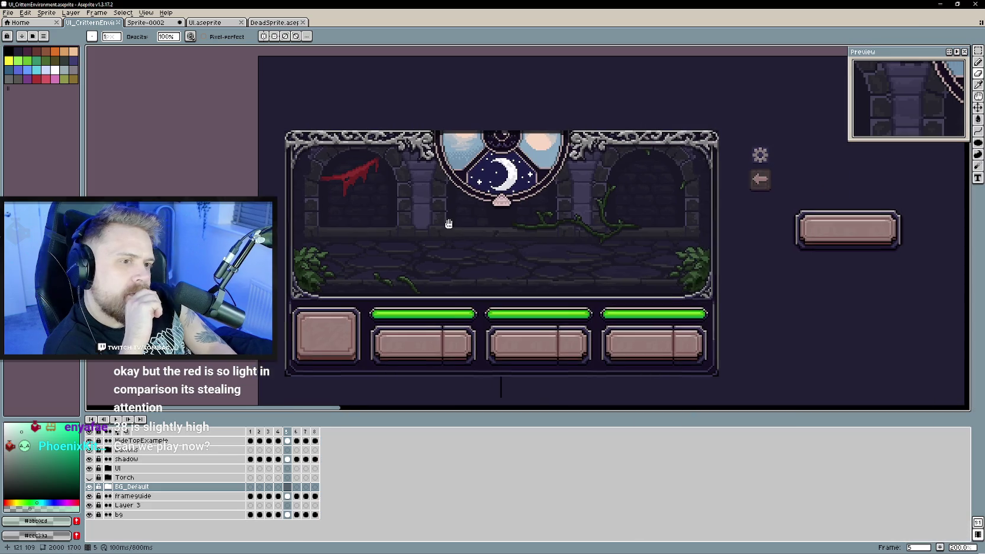
# - Expand the UI and BG_Default layer groups and select the rag layer
pyautogui.click(117, 467)
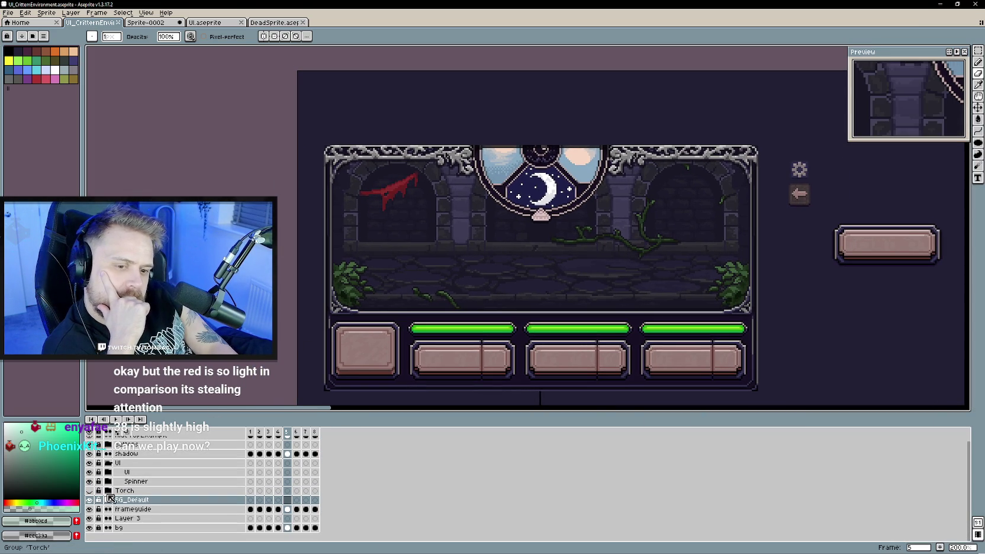
pyautogui.click(90, 499)
pyautogui.doubleClick(90, 499)
pyautogui.click(90, 500)
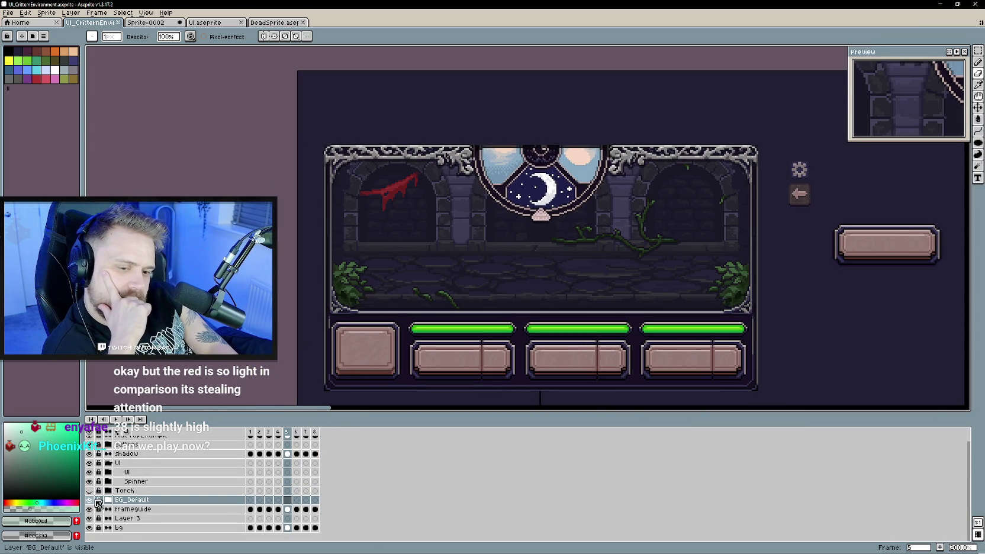
pyautogui.click(108, 500)
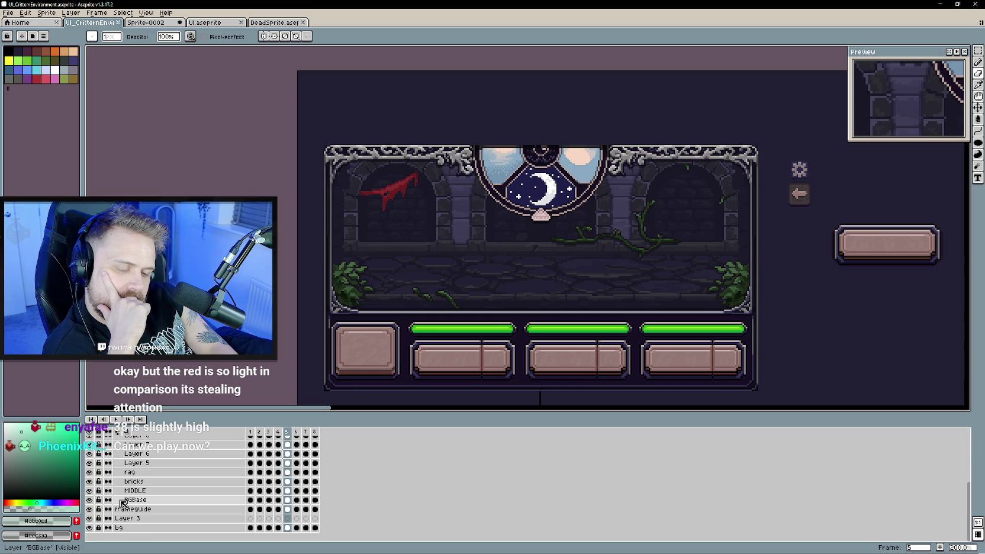
pyautogui.scroll(2, 122, 504)
pyautogui.click(153, 511)
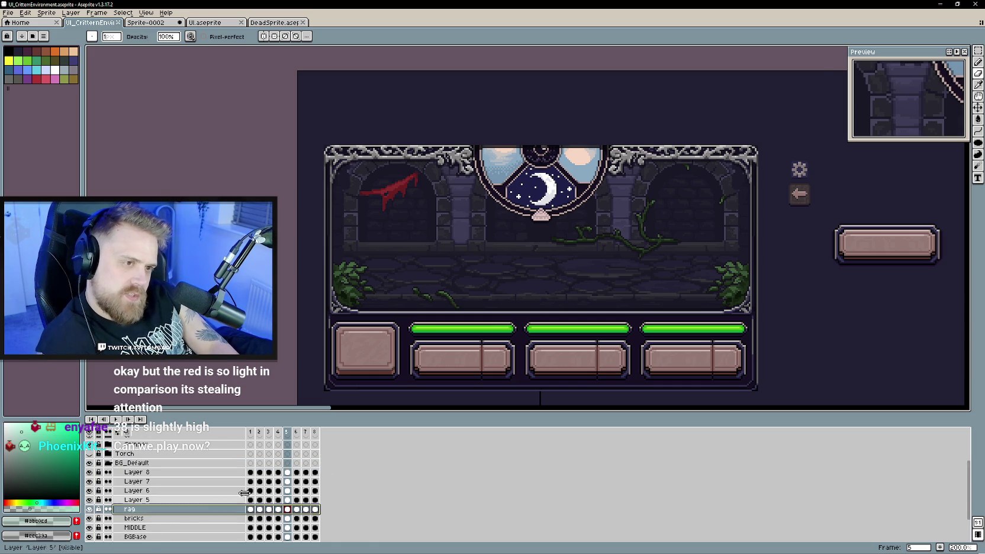
# - Recolour the red rag to muted purple with Hue/Saturation set to H -98, S -39
pyautogui.hotkey('ctrl', 'u')
pyautogui.moveTo(743, 71)
pyautogui.mouseDown()
pyautogui.moveTo(762, 367)
pyautogui.moveTo(750, 362)
pyautogui.mouseUp()
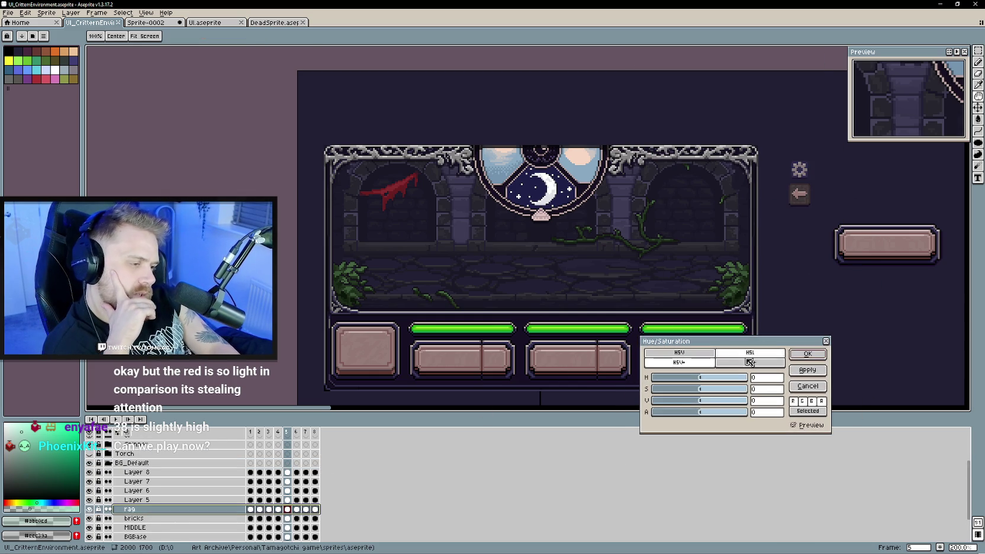
pyautogui.moveTo(700, 389)
pyautogui.mouseDown()
pyautogui.moveTo(675, 391)
pyautogui.moveTo(726, 380)
pyautogui.moveTo(684, 379)
pyautogui.mouseUp()
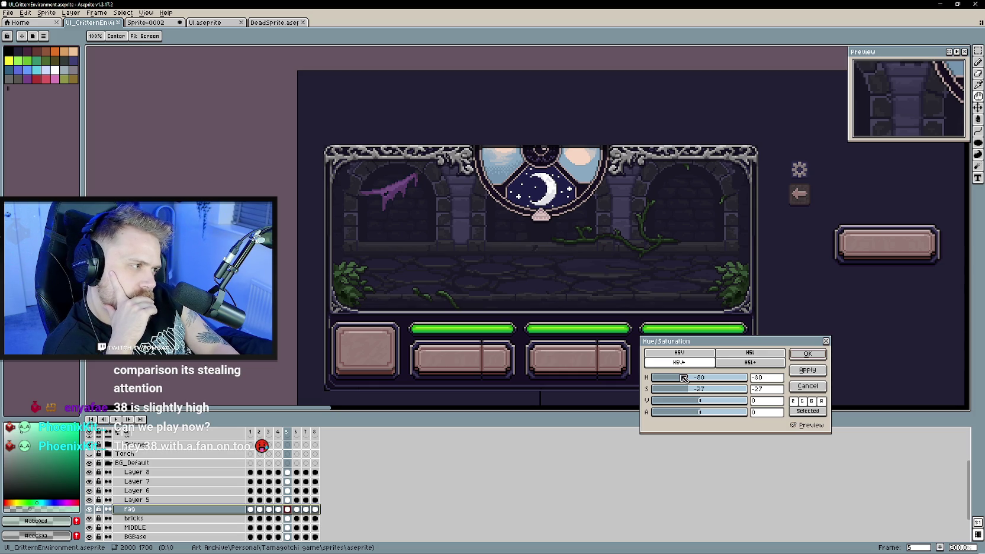
pyautogui.moveTo(684, 379); pyautogui.dragTo(679, 378)
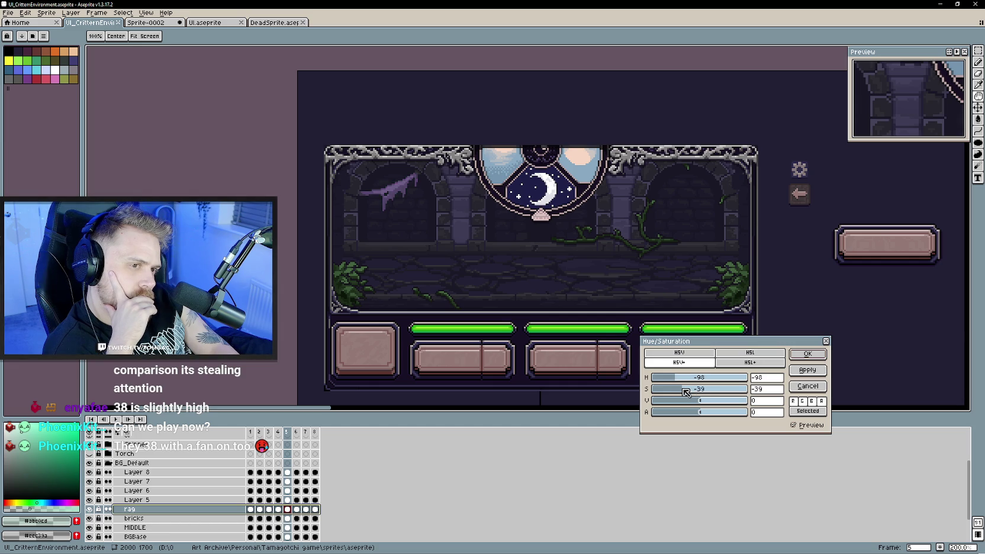
pyautogui.click(807, 353)
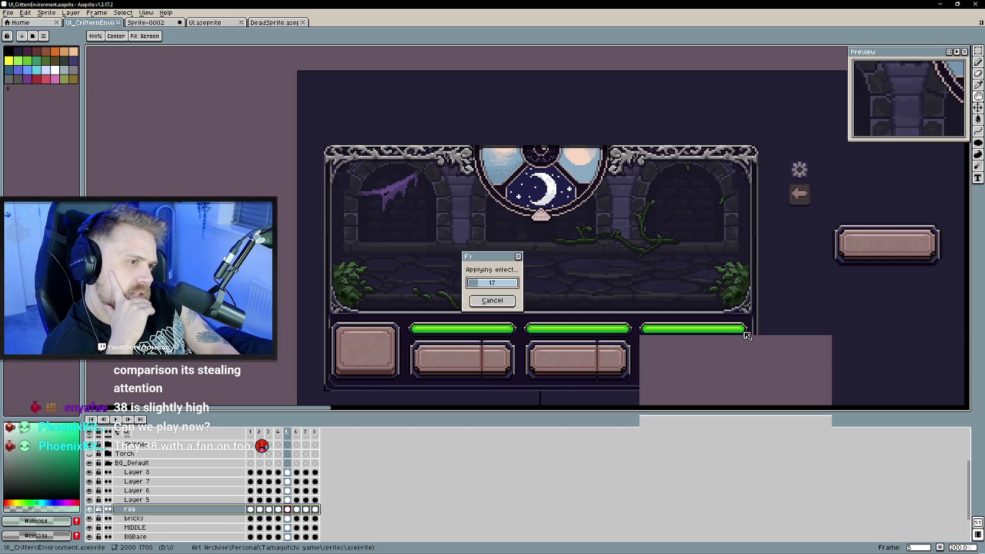
pyautogui.scroll(-1, 616, 264)
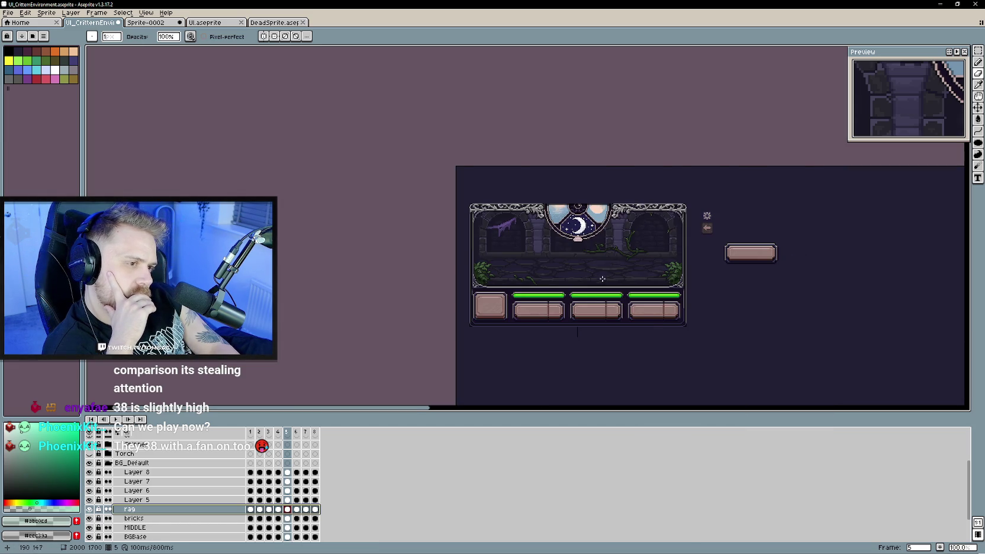
# - Check the contents of Layers 5 and 6, then add new Layer 9 above Layer 5
pyautogui.scroll(1, 599, 276)
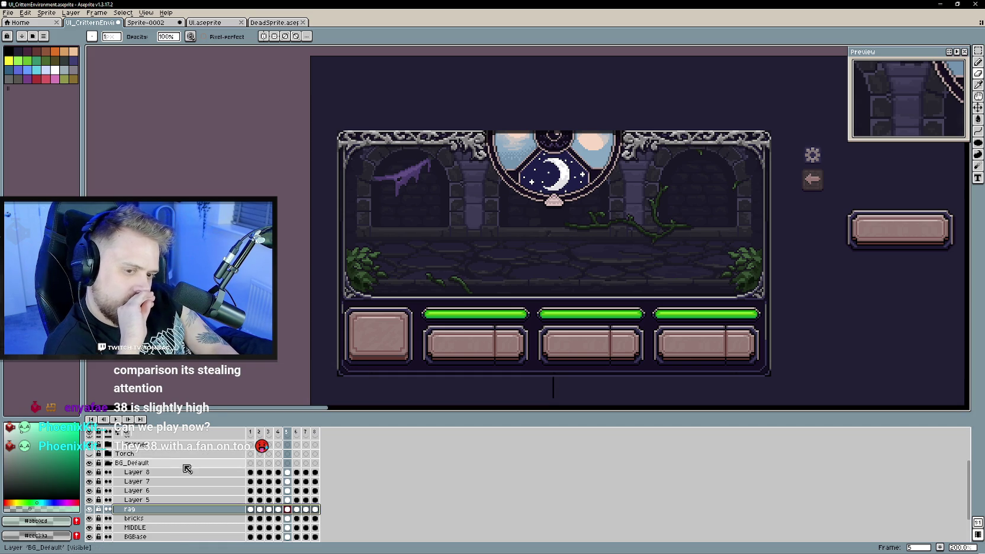
pyautogui.scroll(-1, 177, 477)
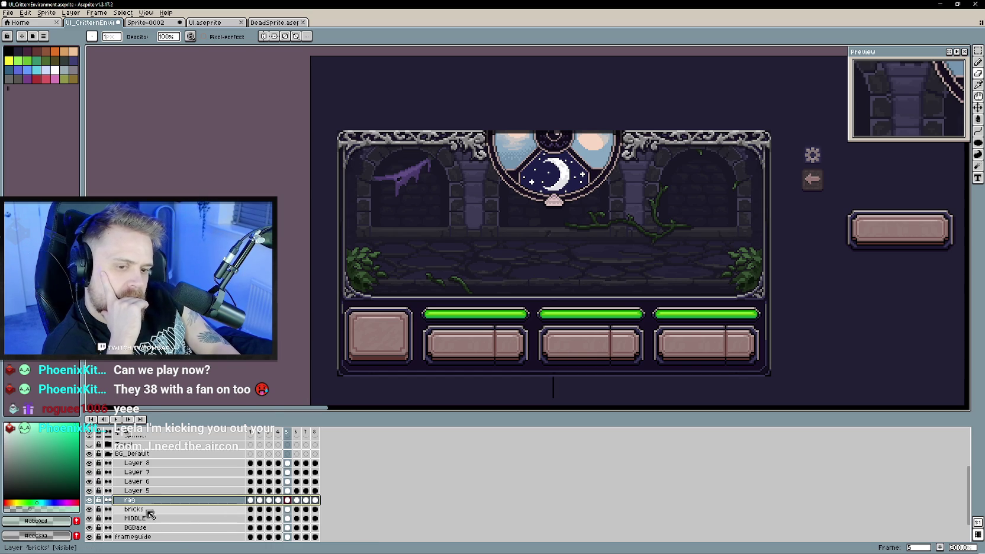
pyautogui.click(89, 492)
pyautogui.click(90, 492)
pyautogui.click(89, 482)
pyautogui.click(89, 482)
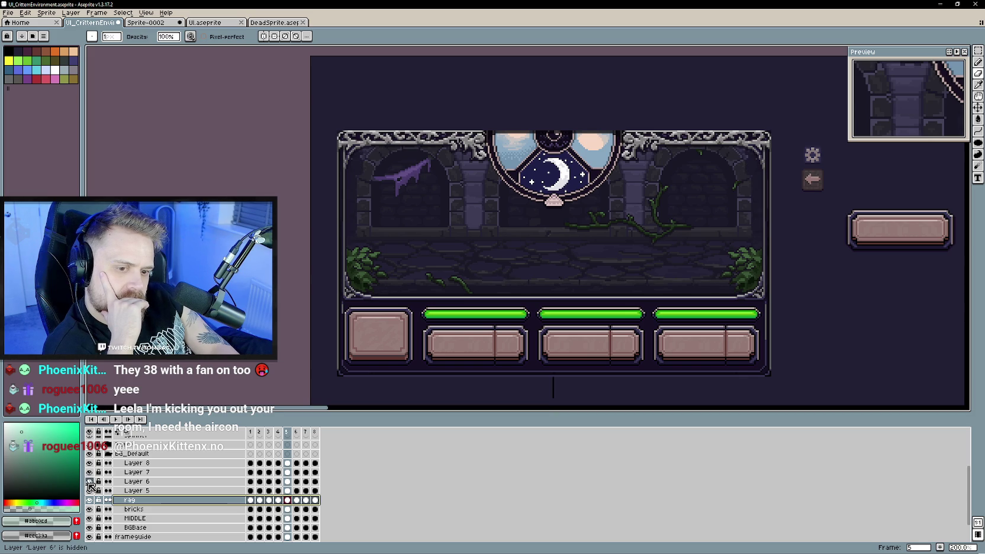
pyautogui.rightClick(136, 491)
pyautogui.click(178, 510)
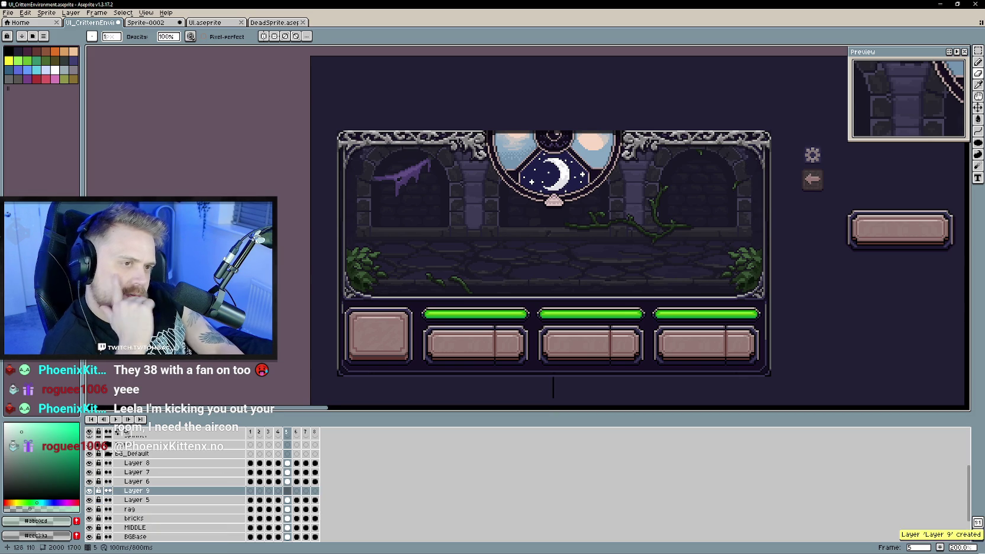
# - Fill a rectangle over the upper back wall with purple #43405b on Layer 9, then deselect
pyautogui.hscroll(2, 726, 193)
pyautogui.press('m')
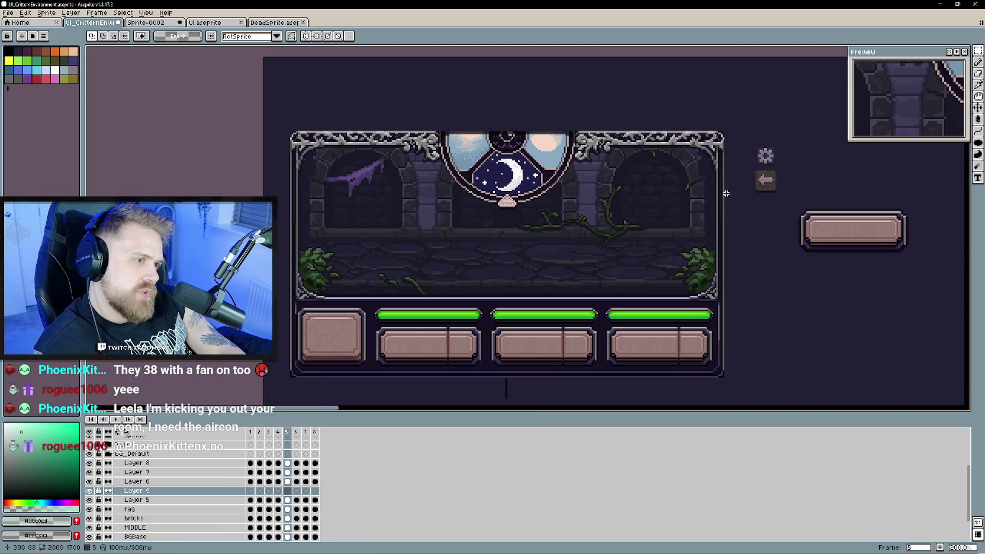
pyautogui.moveTo(722, 133)
pyautogui.mouseDown()
pyautogui.moveTo(449, 220)
pyautogui.moveTo(314, 234)
pyautogui.moveTo(309, 251)
pyautogui.moveTo(301, 240)
pyautogui.moveTo(285, 244)
pyautogui.mouseUp()
pyautogui.scroll(3, 451, 264)
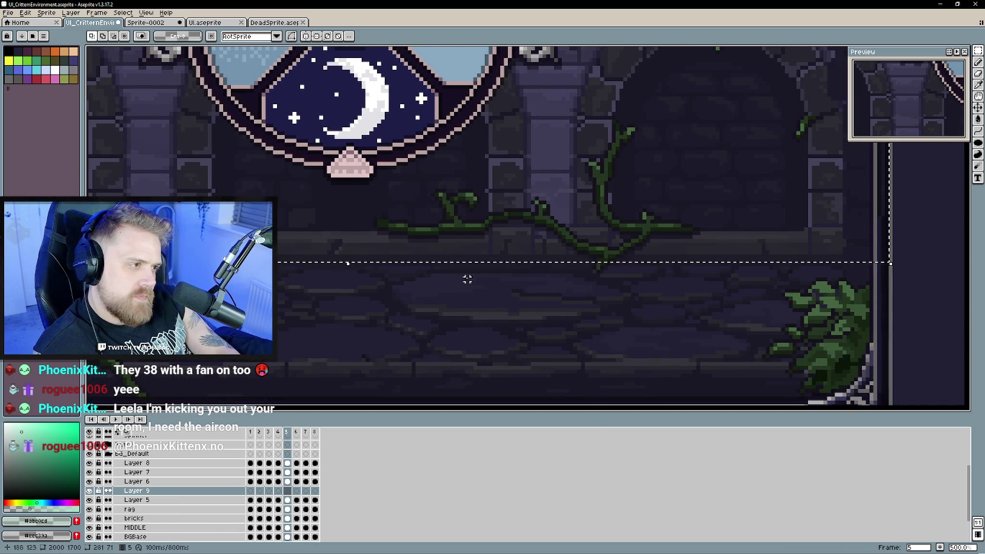
pyautogui.scroll(-3, 467, 275)
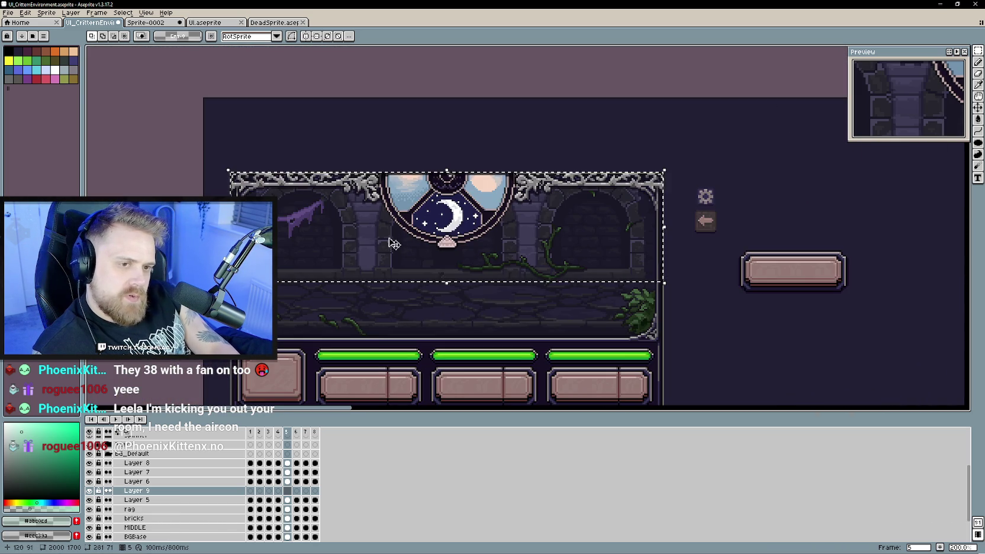
pyautogui.press('alt')
pyautogui.keyDown('alt'); pyautogui.click(370, 213); pyautogui.keyUp('alt')
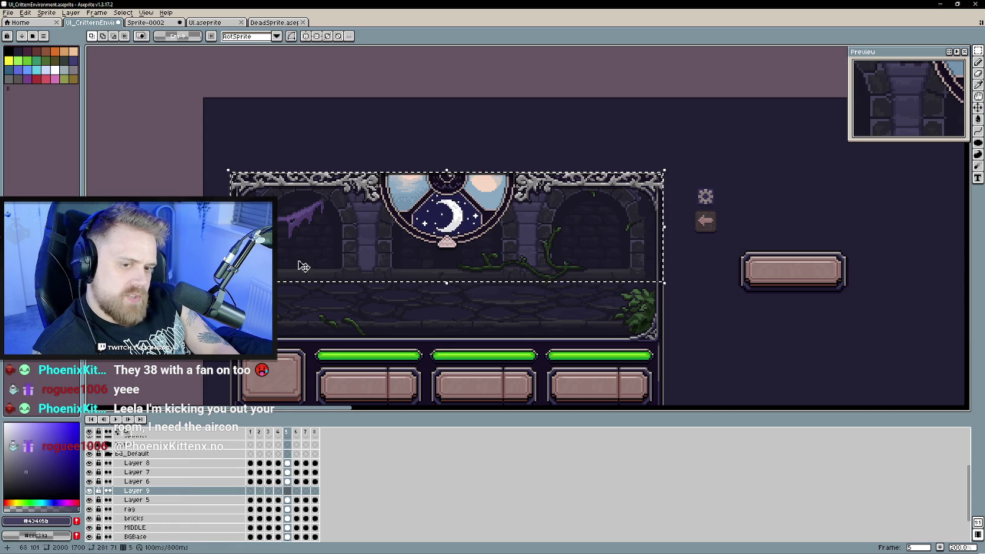
pyautogui.click(370, 229)
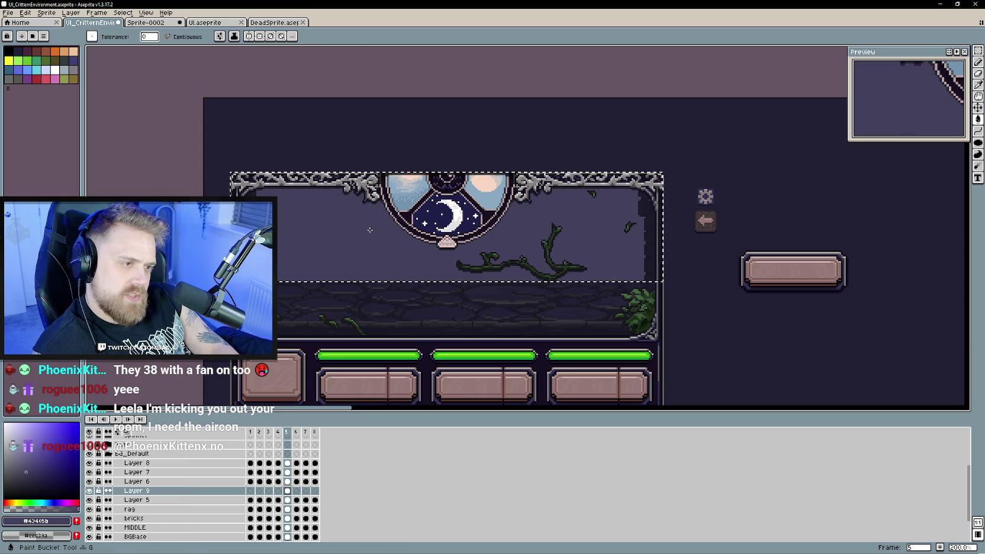
pyautogui.hotkey('ctrl', 'd')
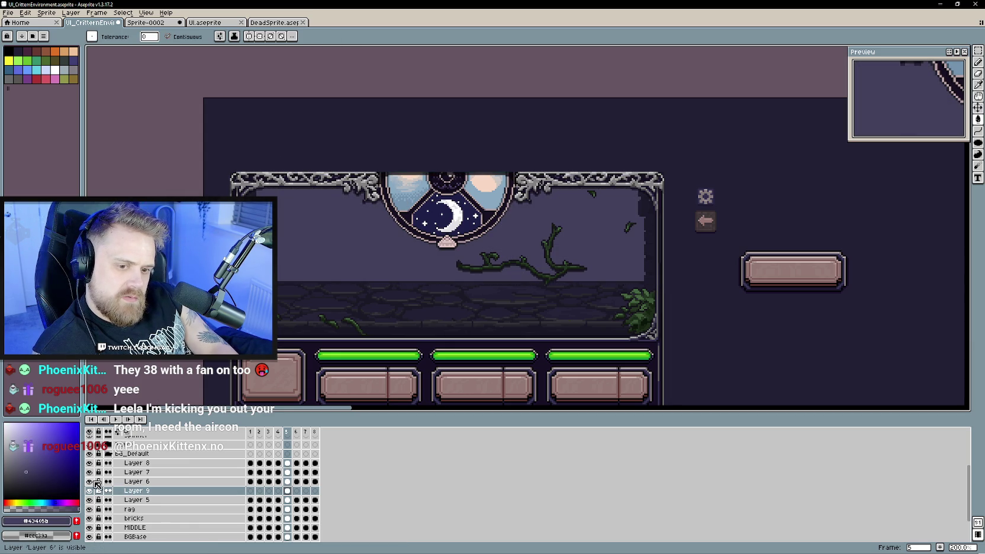
# - Move Layer 8 with the green vines to sit just below Layer 7
pyautogui.moveTo(119, 464)
pyautogui.mouseDown()
pyautogui.moveTo(117, 508)
pyautogui.moveTo(120, 482)
pyautogui.mouseUp()
pyautogui.click(90, 482)
pyautogui.click(90, 482)
pyautogui.moveTo(120, 482); pyautogui.dragTo(121, 473)
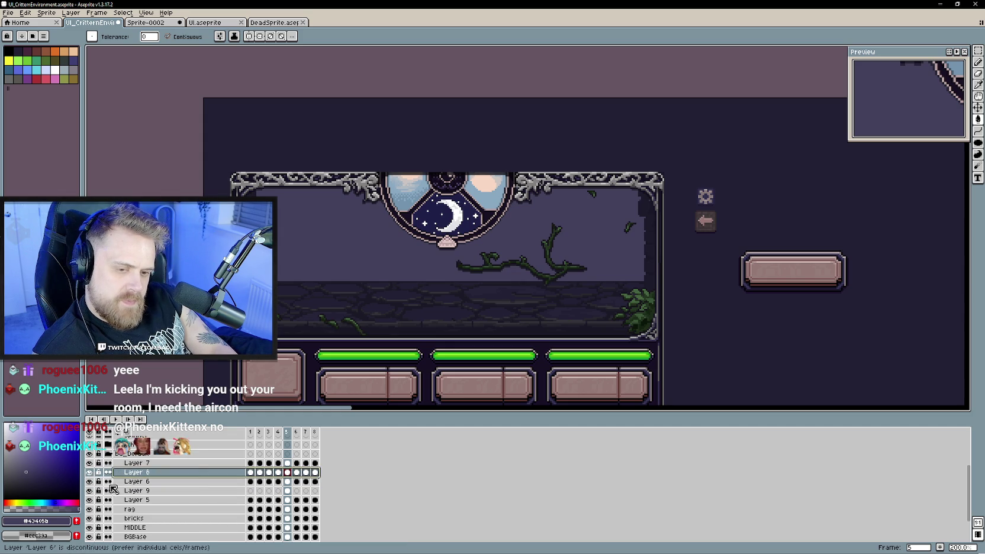
pyautogui.click(89, 481)
pyautogui.click(90, 481)
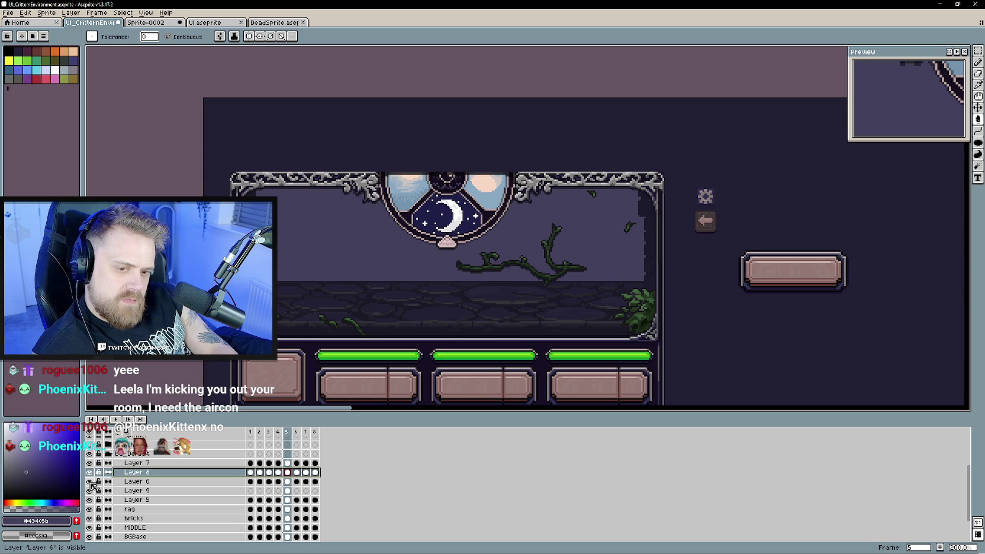
pyautogui.click(99, 491)
pyautogui.doubleClick(133, 492)
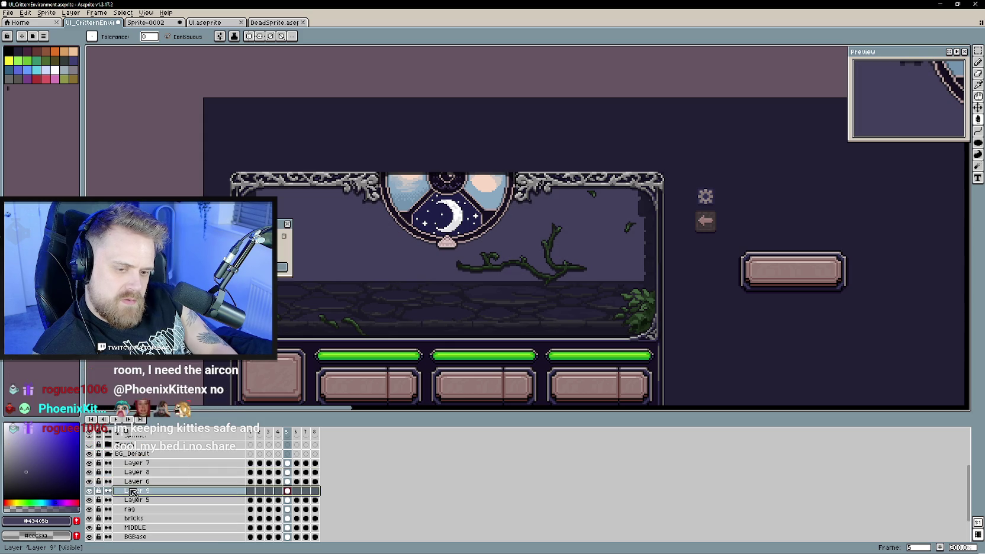
pyautogui.write('pale')
pyautogui.press('Return')
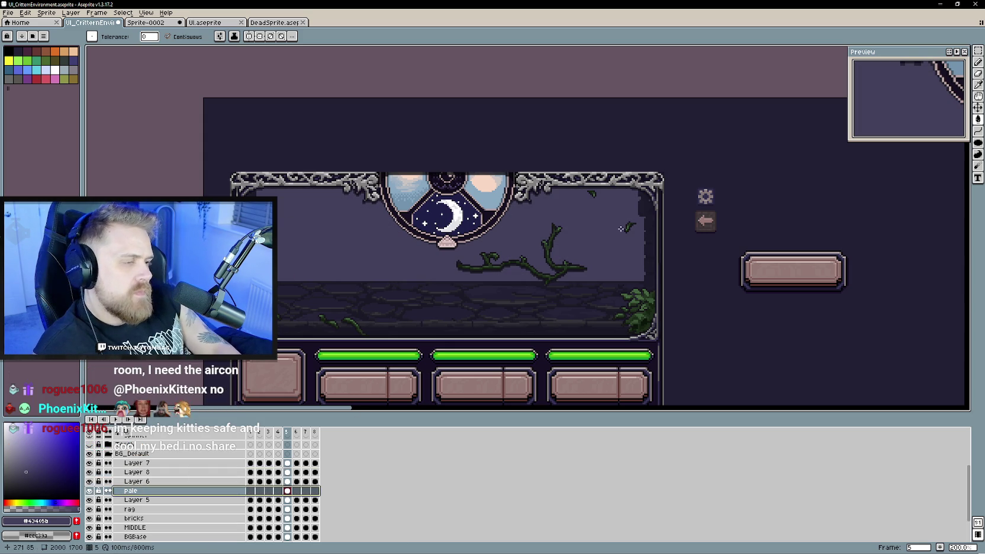
pyautogui.doubleClick(142, 493)
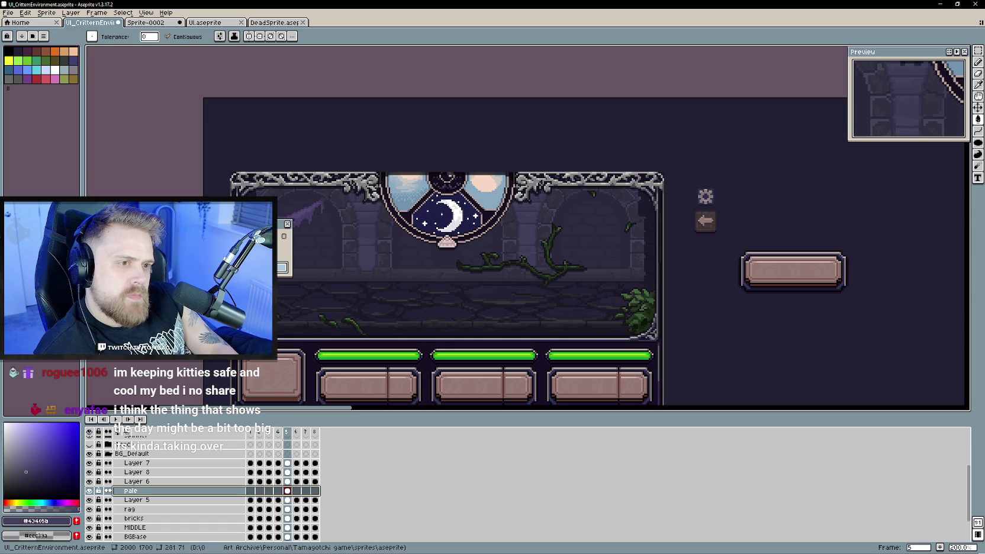
pyautogui.click(287, 224)
pyautogui.scroll(-1, 376, 317)
pyautogui.scroll(1, 376, 316)
pyautogui.moveTo(391, 304)
pyautogui.mouseDown()
pyautogui.moveTo(408, 300)
pyautogui.moveTo(433, 315)
pyautogui.moveTo(420, 313)
pyautogui.mouseUp()
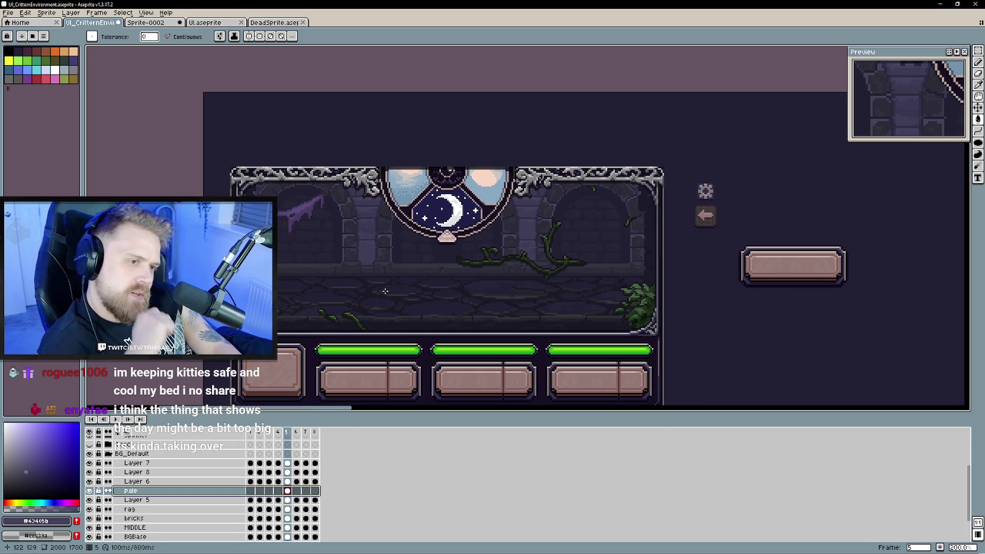
pyautogui.click(89, 491)
pyautogui.click(89, 491)
pyautogui.click(89, 490)
pyautogui.click(89, 490)
pyautogui.click(90, 490)
pyautogui.click(89, 491)
pyautogui.click(90, 491)
pyautogui.click(89, 491)
pyautogui.click(89, 491)
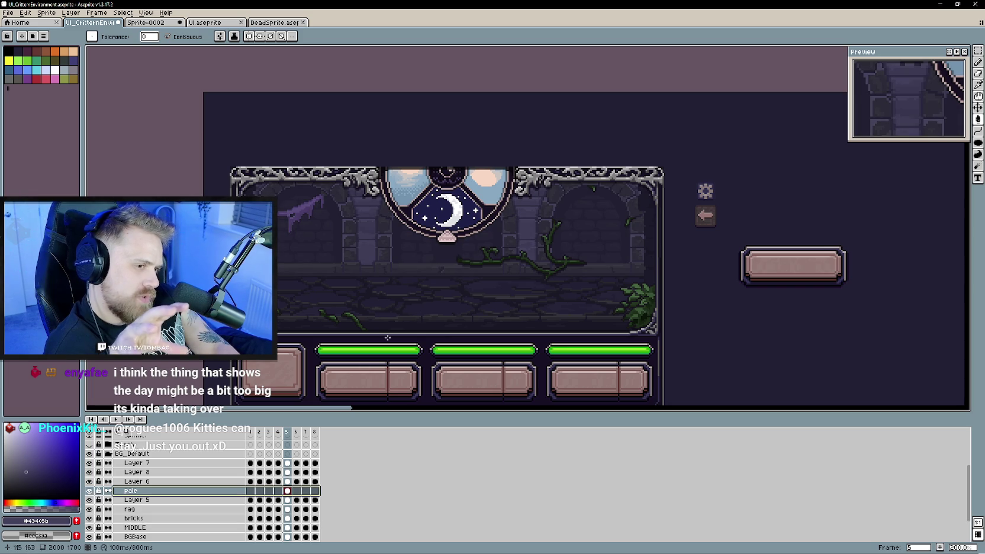
pyautogui.click(89, 490)
pyautogui.click(90, 491)
pyautogui.click(89, 491)
pyautogui.click(89, 491)
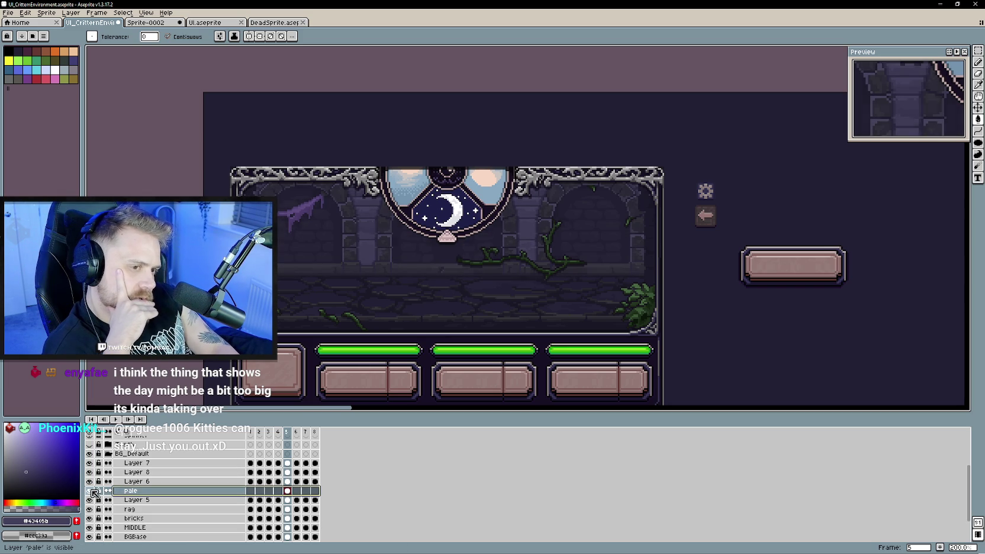
pyautogui.click(92, 491)
pyautogui.click(92, 491)
pyautogui.click(92, 491)
pyautogui.click(91, 491)
pyautogui.click(91, 491)
pyautogui.click(91, 491)
pyautogui.click(91, 490)
pyautogui.click(92, 491)
pyautogui.click(92, 490)
pyautogui.click(92, 490)
pyautogui.click(91, 491)
pyautogui.click(92, 490)
pyautogui.click(92, 491)
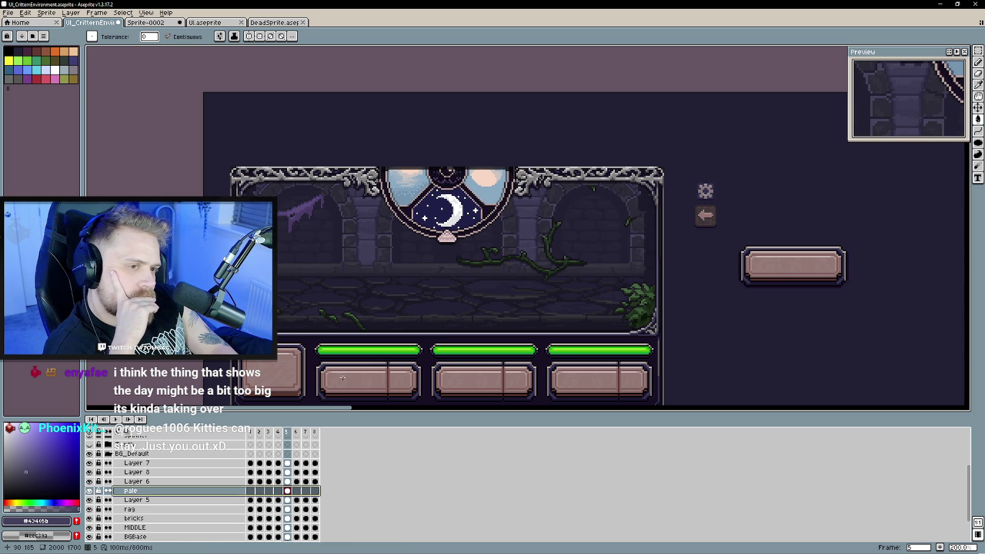
pyautogui.moveTo(446, 303); pyautogui.dragTo(480, 297)
# - Make Layer 8 the active layer and undo a stray purple paint-bucket fill
pyautogui.click(89, 481)
pyautogui.click(89, 482)
pyautogui.click(89, 472)
pyautogui.click(90, 472)
pyautogui.doubleClick(90, 472)
pyautogui.click(136, 472)
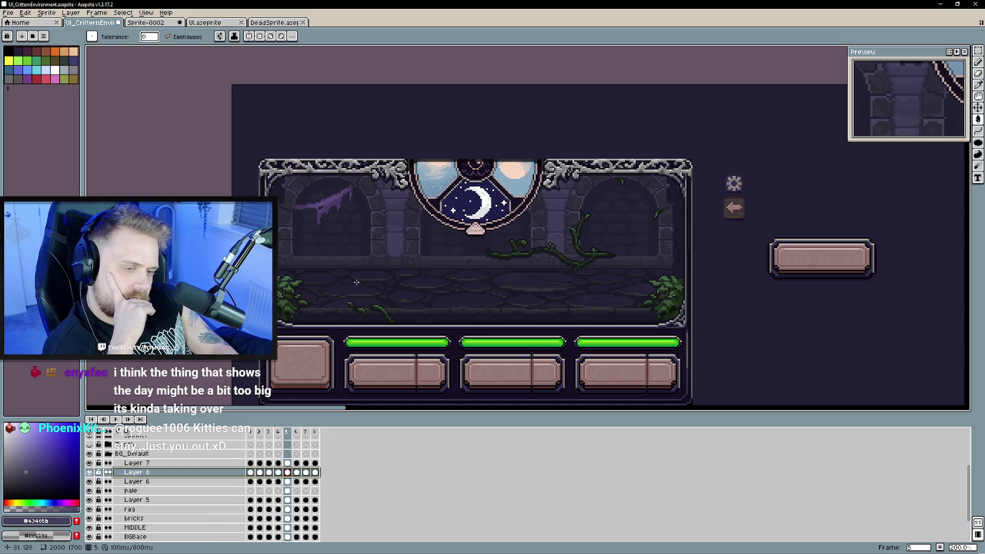
pyautogui.click(358, 330)
pyautogui.hotkey('ctrl', 'z')
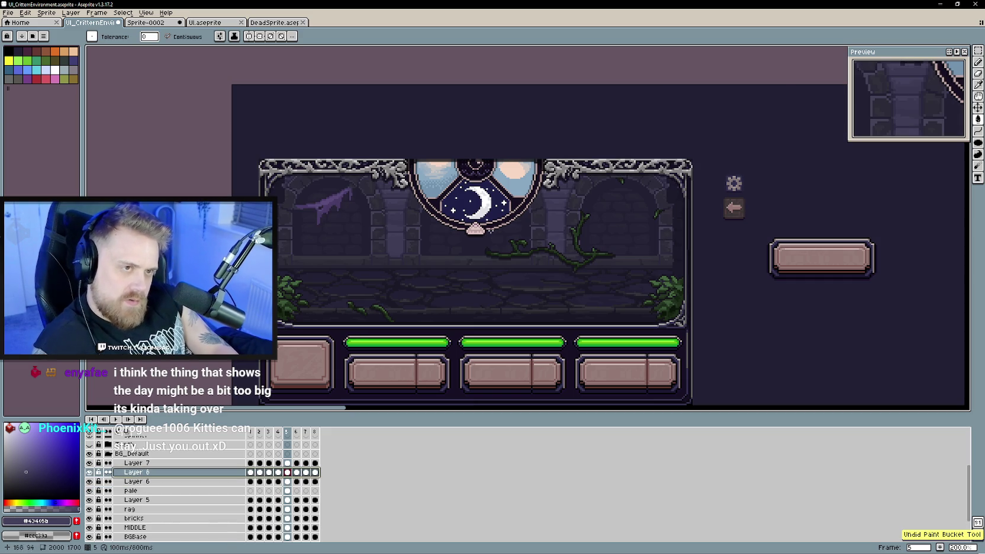
# - Draw a rectangular selection around the floor vines and compare the room with and without Layer 8
pyautogui.press('w')
pyautogui.press('m')
pyautogui.moveTo(330, 284)
pyautogui.mouseDown()
pyautogui.moveTo(391, 341)
pyautogui.moveTo(424, 349)
pyautogui.mouseUp()
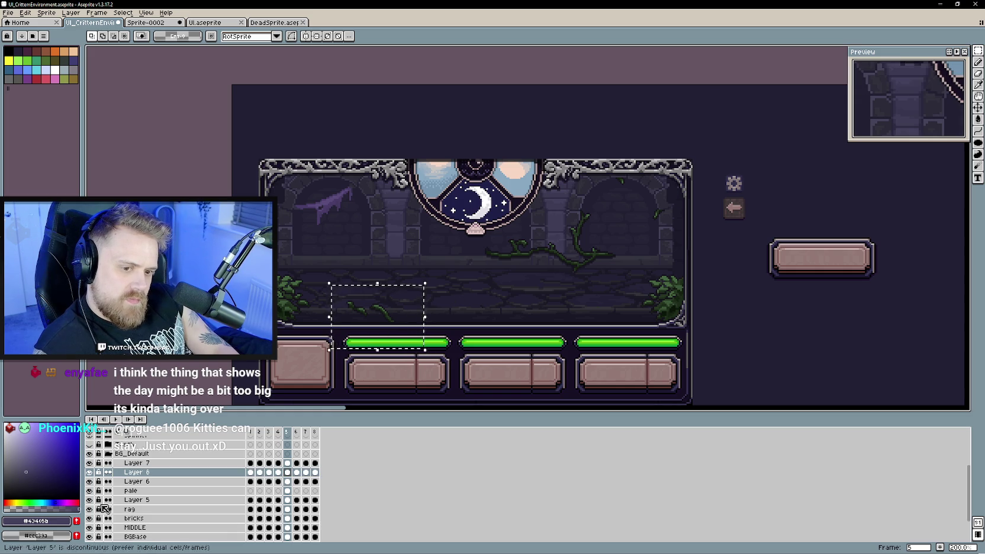
pyautogui.click(90, 473)
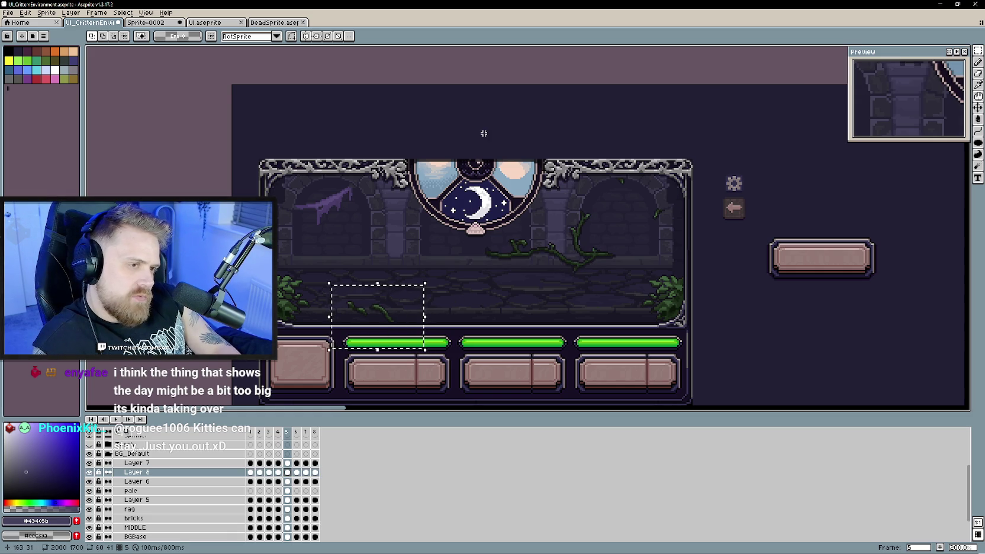
pyautogui.click(90, 472)
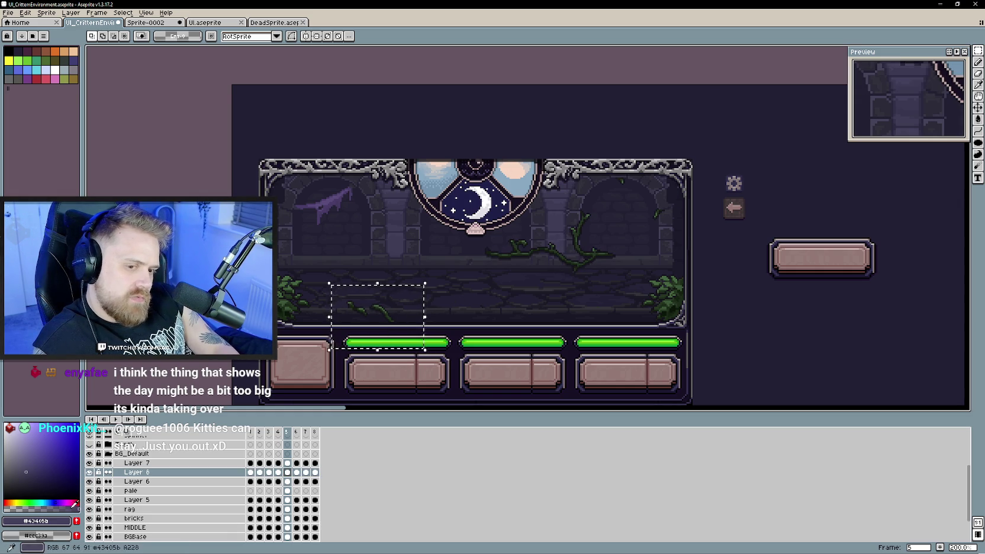
pyautogui.click(90, 473)
pyautogui.click(90, 473)
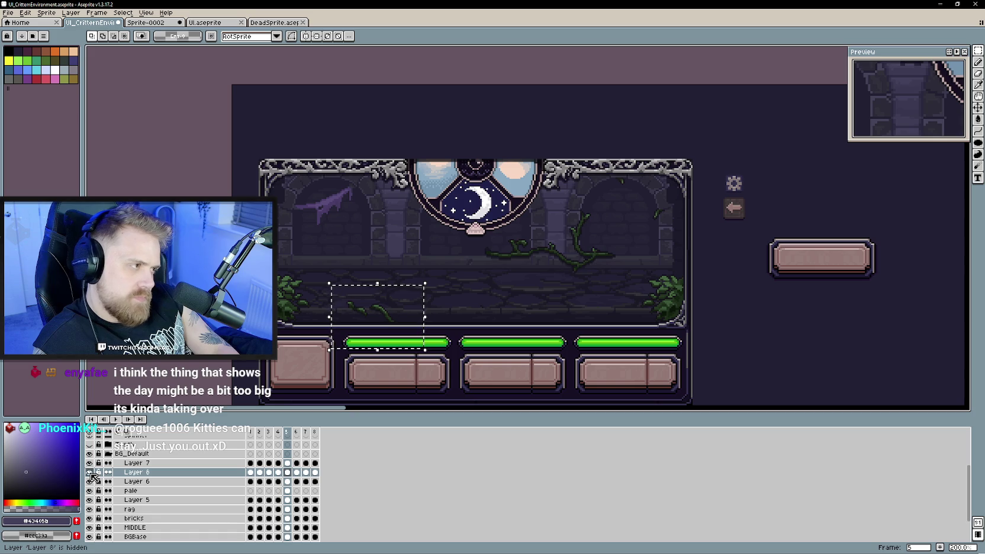
pyautogui.click(90, 473)
pyautogui.click(90, 472)
pyautogui.click(90, 473)
pyautogui.click(90, 473)
pyautogui.click(90, 473)
pyautogui.click(90, 472)
pyautogui.click(90, 472)
pyautogui.click(90, 473)
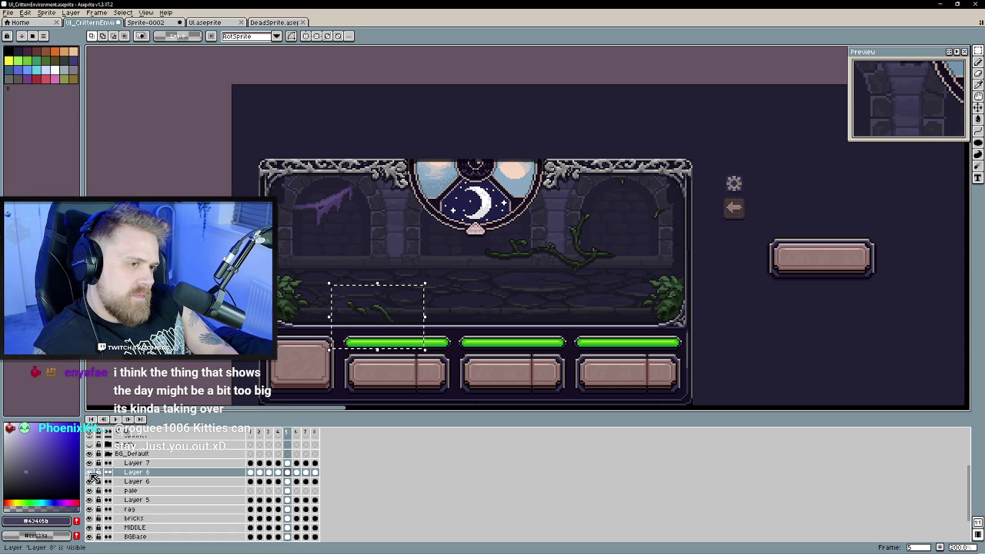
pyautogui.click(90, 473)
pyautogui.click(90, 473)
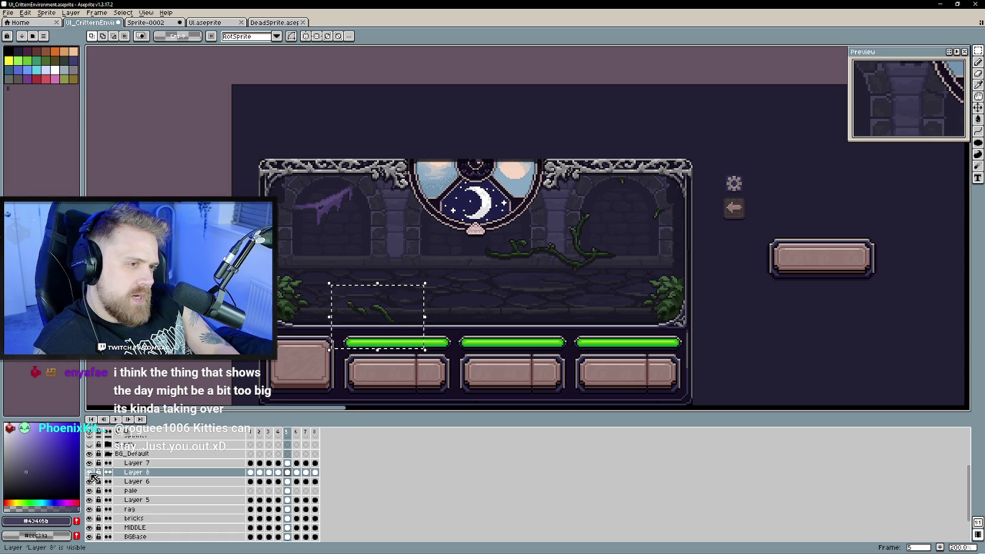
pyautogui.click(90, 473)
pyautogui.click(90, 473)
pyautogui.click(90, 472)
pyautogui.click(90, 472)
pyautogui.click(90, 472)
pyautogui.click(90, 472)
pyautogui.click(90, 473)
pyautogui.click(90, 473)
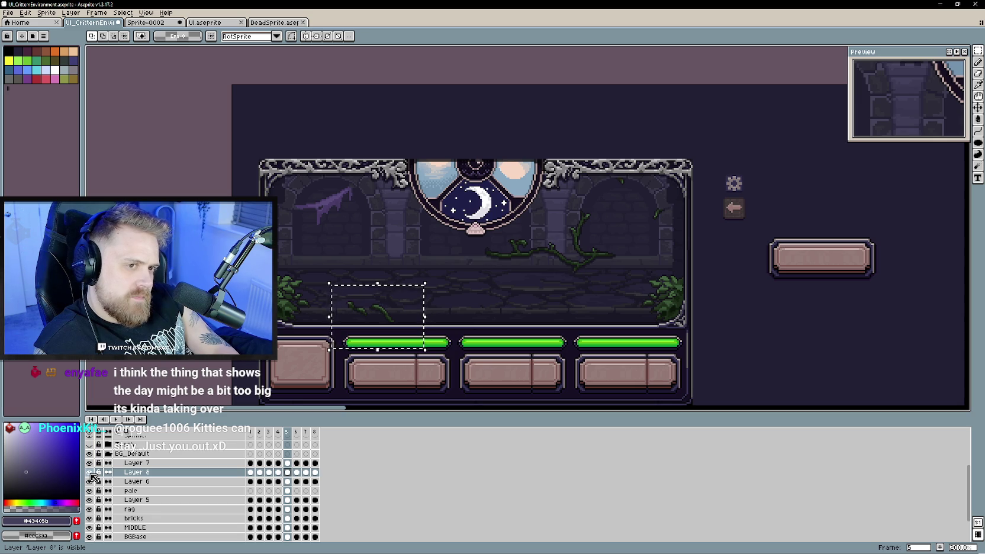
pyautogui.click(90, 472)
pyautogui.click(90, 472)
pyautogui.click(90, 473)
pyautogui.click(90, 472)
pyautogui.click(90, 472)
pyautogui.click(90, 472)
pyautogui.click(90, 472)
pyautogui.click(90, 472)
pyautogui.click(90, 472)
pyautogui.click(90, 473)
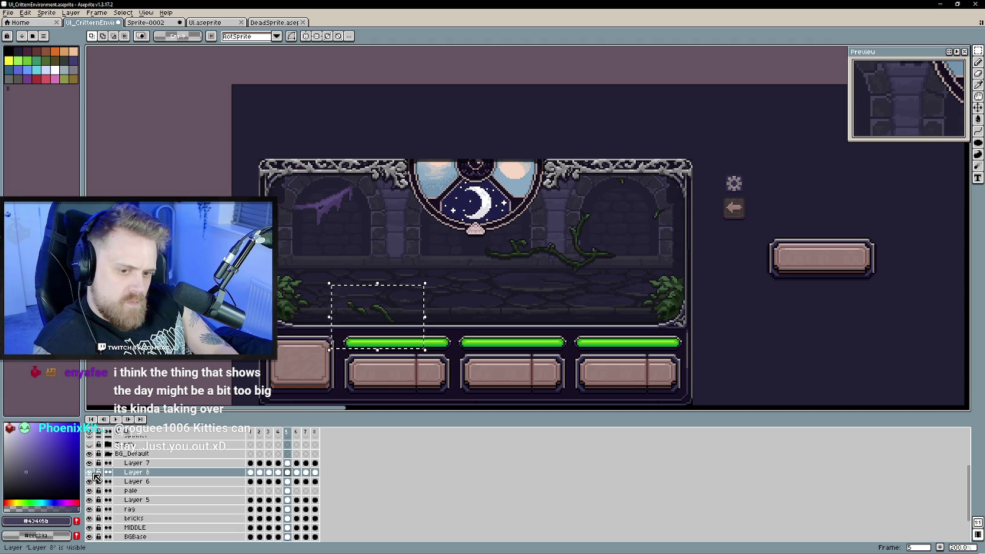
# - Paste the copied floor vines onto a new Layer 9 above Layer 6, shifted right
pyautogui.rightClick(154, 481)
pyautogui.click(249, 500)
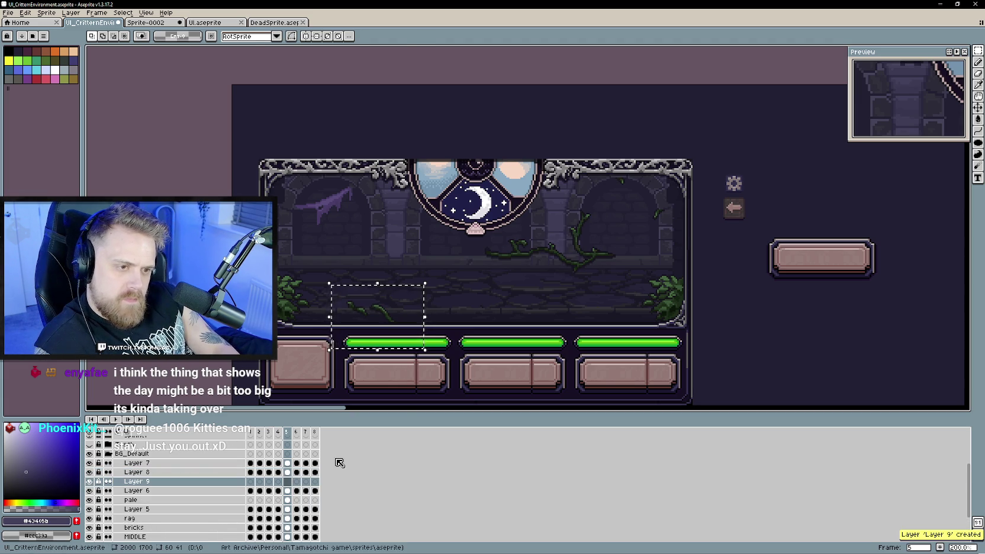
pyautogui.hotkey('ctrl', 'v')
pyautogui.moveTo(398, 318); pyautogui.dragTo(425, 318)
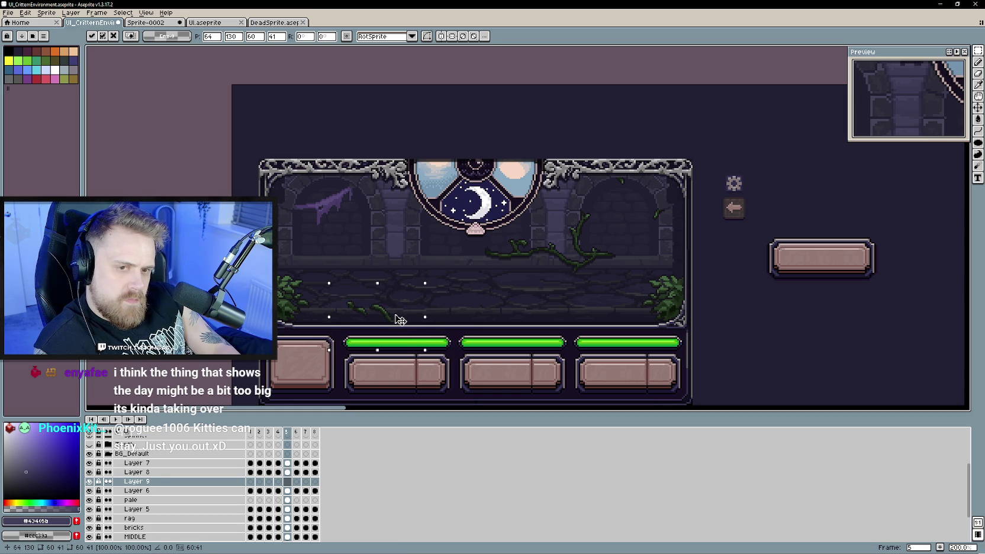
pyautogui.press('Return')
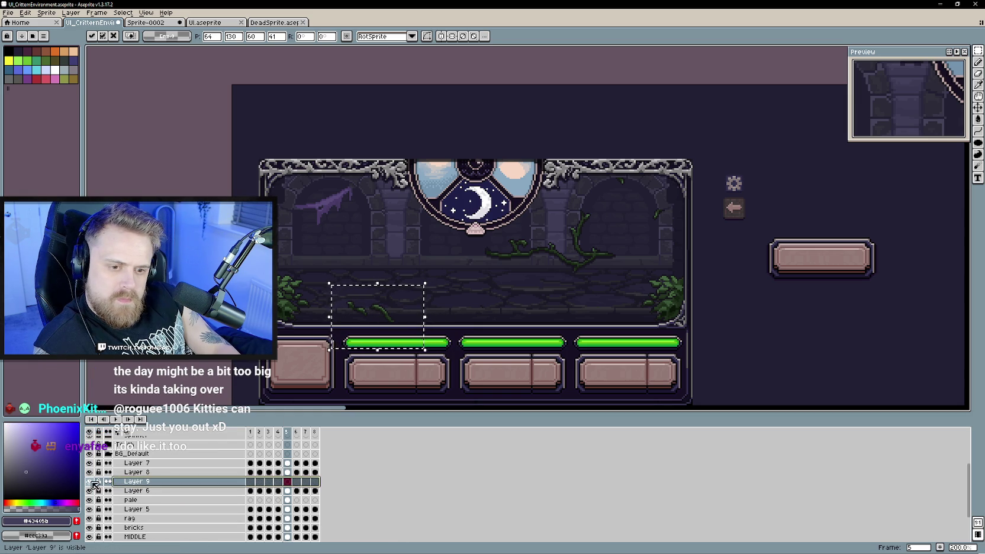
pyautogui.press('Return')
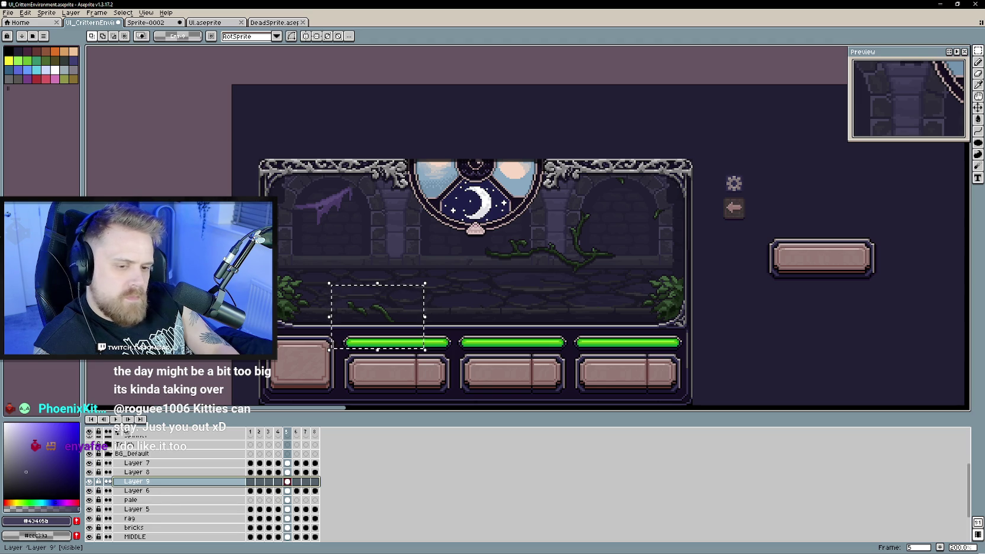
# - Toggle the vine and side-bush layers to compare, then make Layer 8 active
pyautogui.click(89, 481)
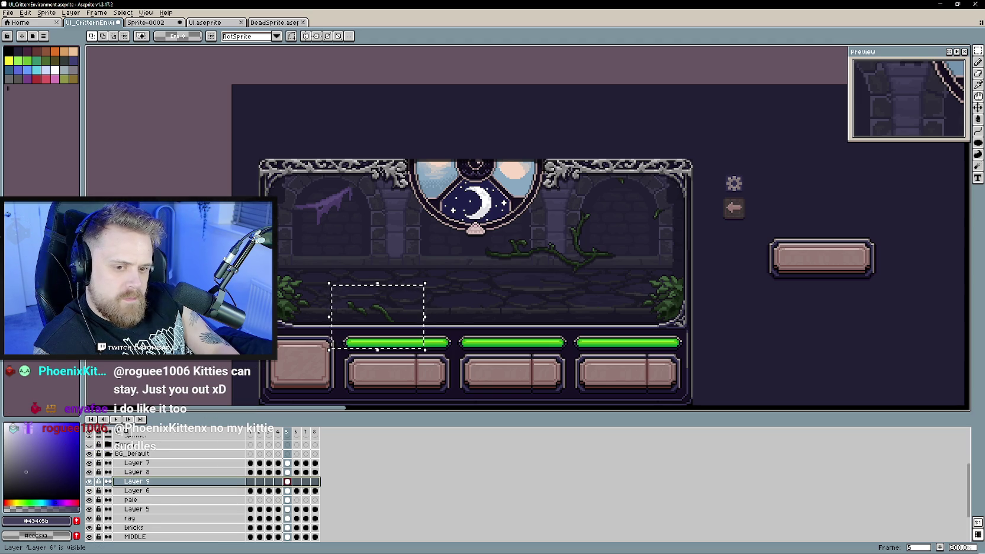
pyautogui.click(89, 472)
pyautogui.click(89, 472)
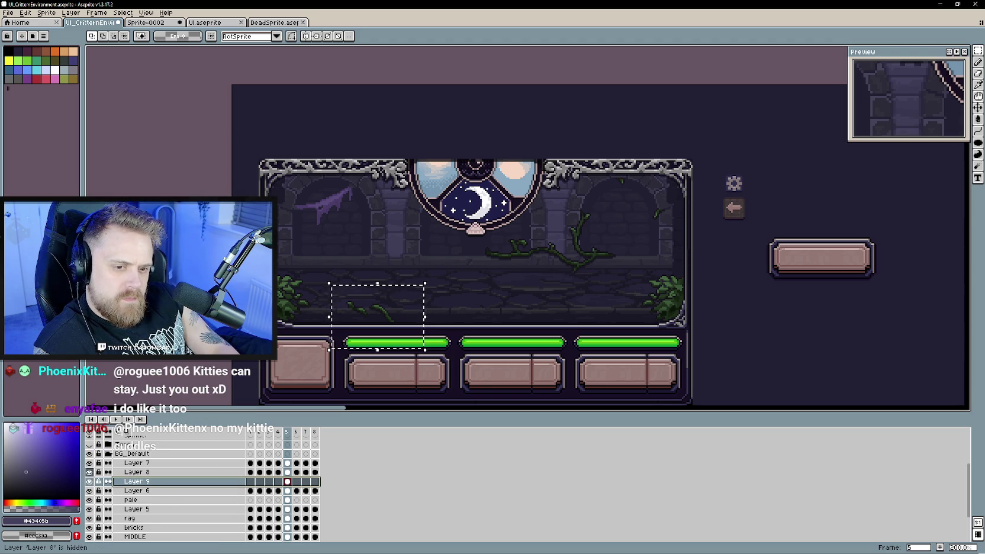
pyautogui.click(90, 463)
pyautogui.click(90, 463)
pyautogui.click(90, 463)
pyautogui.click(90, 463)
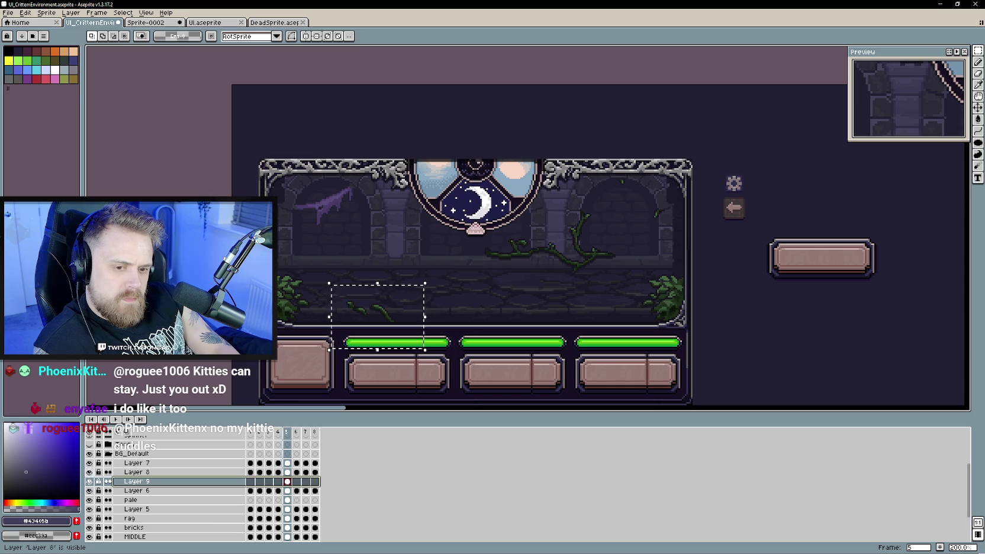
pyautogui.click(136, 472)
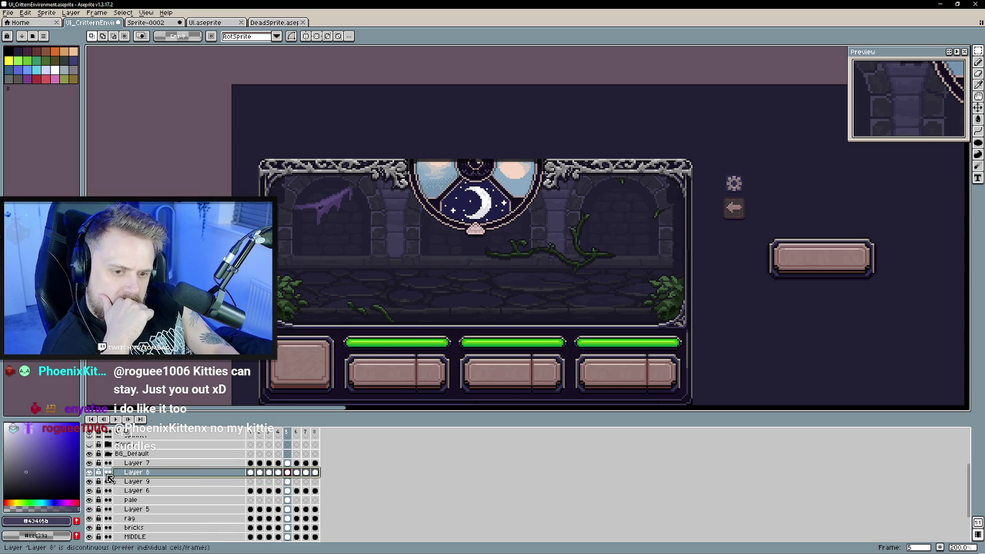
# - Move floor-vine Layer 8 beneath the pale layer, just above Layer 5, dimming the vines
pyautogui.moveTo(150, 481); pyautogui.dragTo(149, 501)
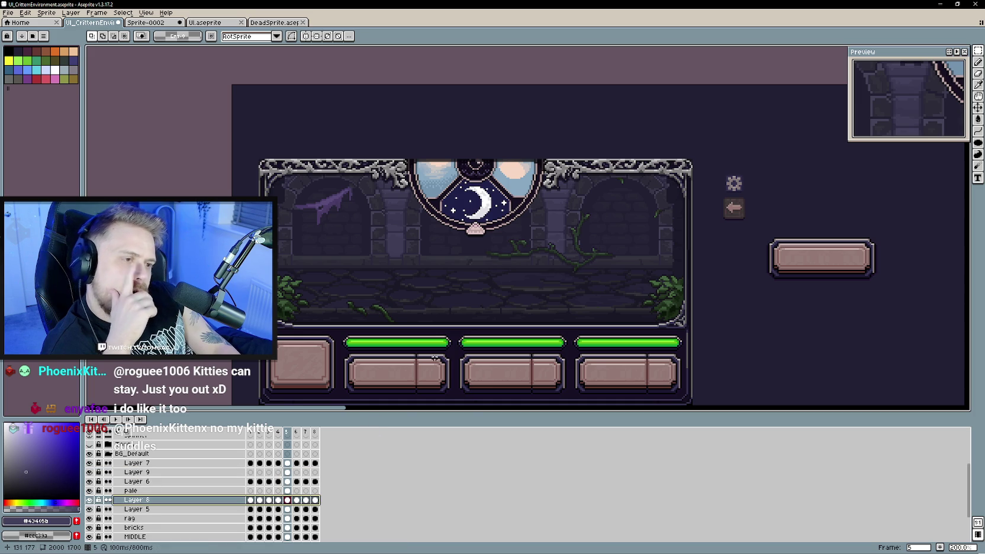
pyautogui.scroll(-1, 434, 357)
pyautogui.scroll(1, 428, 340)
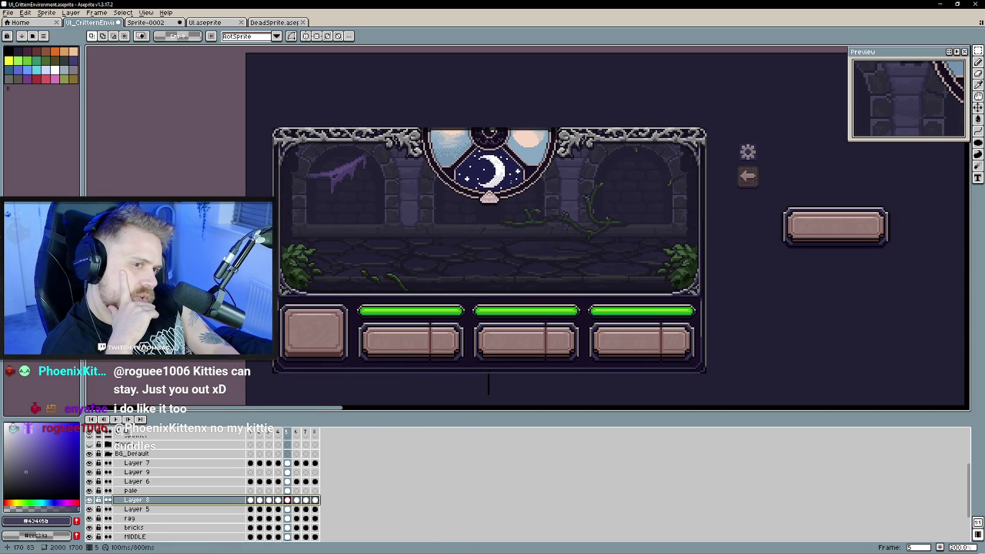
pyautogui.moveTo(454, 243); pyautogui.dragTo(420, 270)
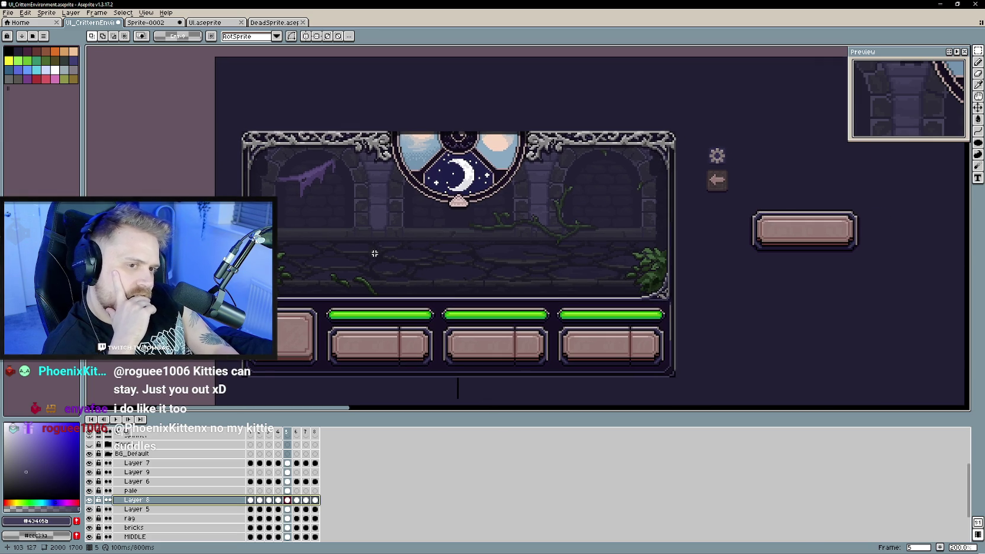
pyautogui.keyDown('ctrl'); pyautogui.click(248, 389); pyautogui.keyUp('ctrl')
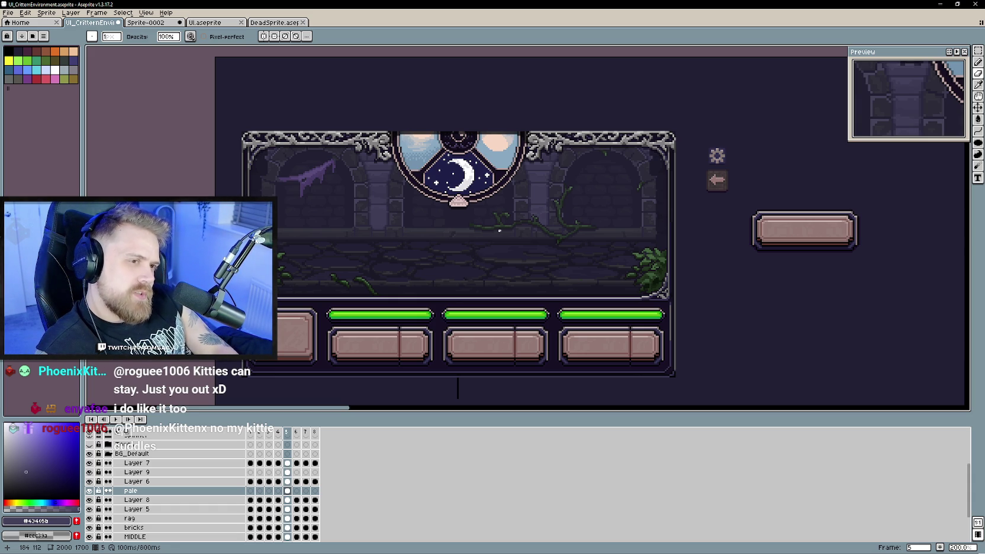
pyautogui.scroll(2, 116, 479)
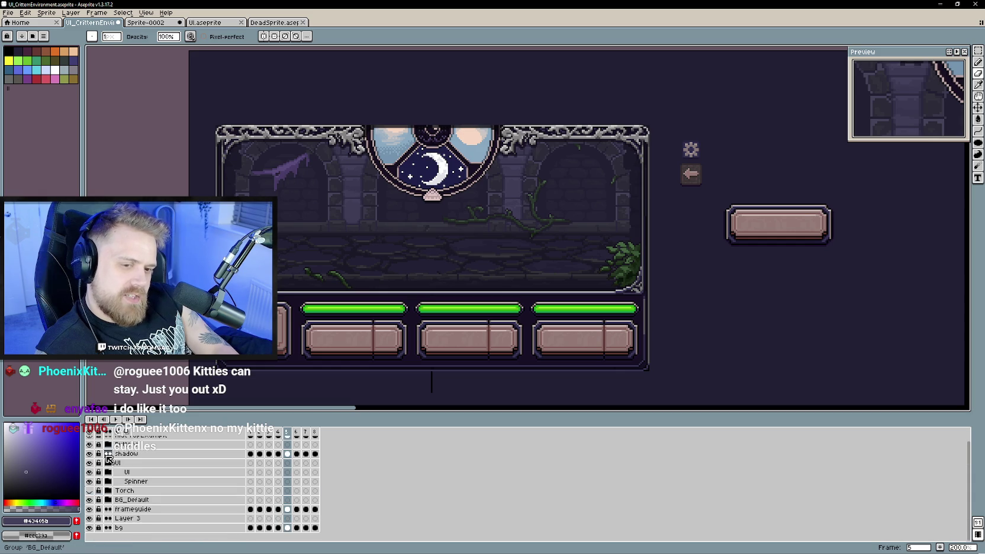
pyautogui.click(116, 479)
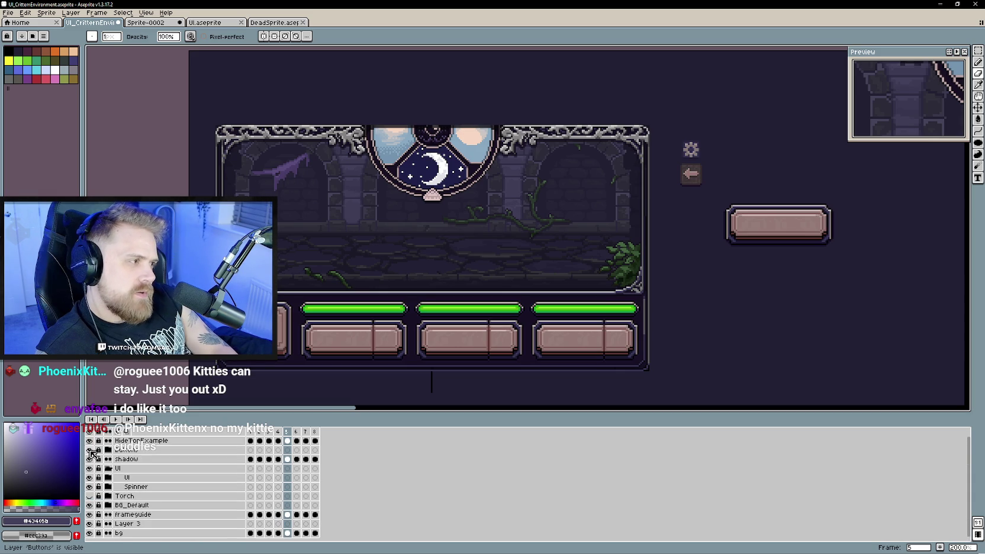
pyautogui.click(90, 450)
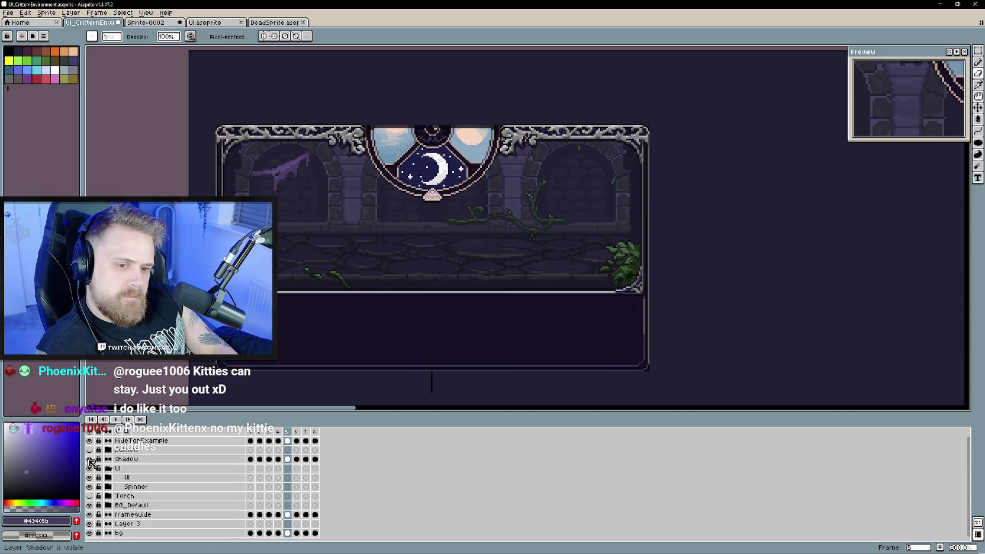
pyautogui.click(90, 459)
pyautogui.click(90, 441)
pyautogui.click(90, 441)
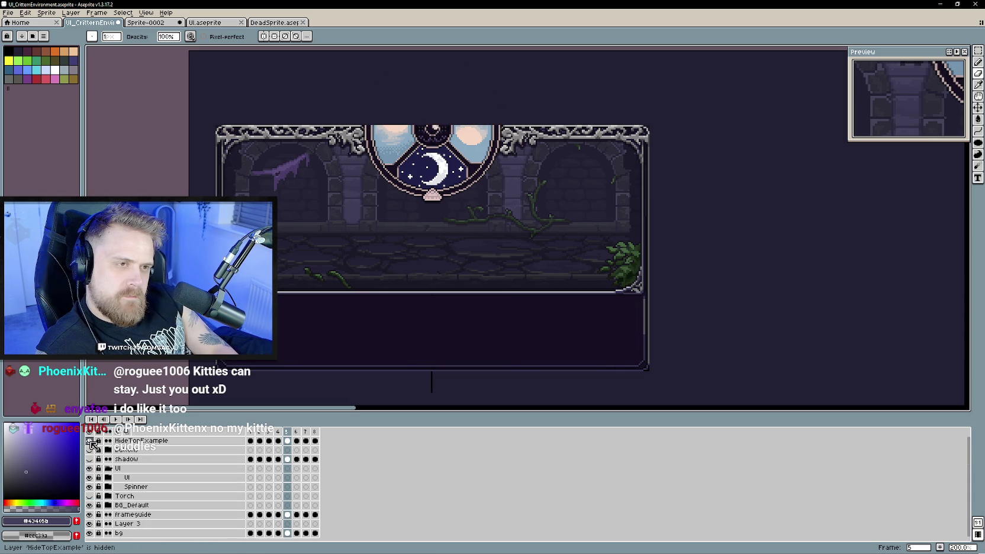
pyautogui.click(90, 487)
pyautogui.click(89, 486)
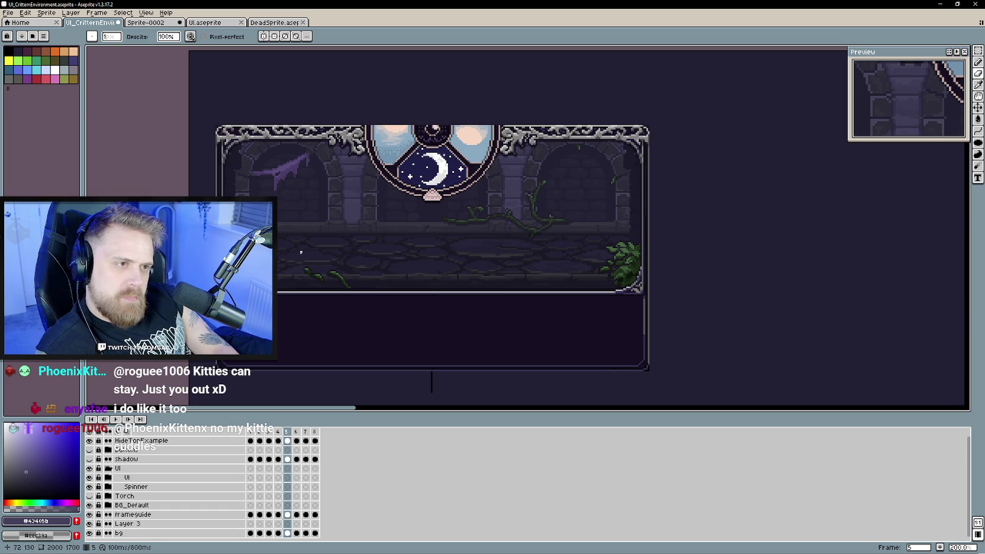
pyautogui.click(8, 13)
pyautogui.moveTo(57, 90)
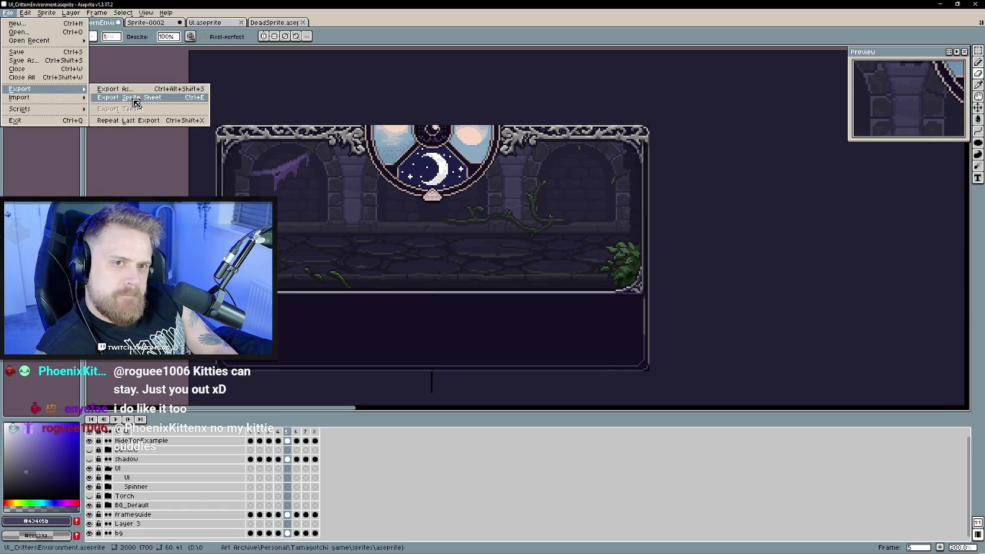
pyautogui.click(132, 97)
pyautogui.click(327, 311)
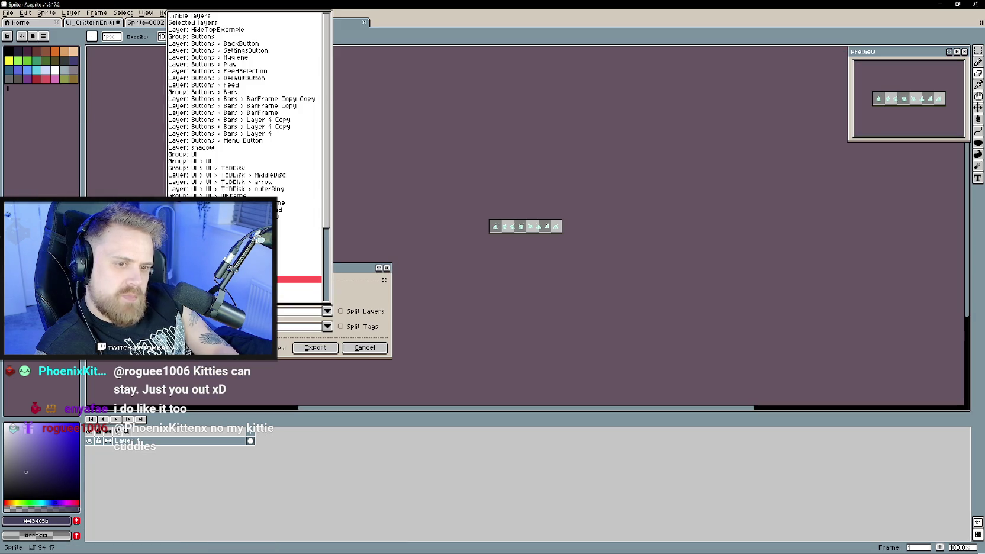
pyautogui.scroll(-5, 237, 192)
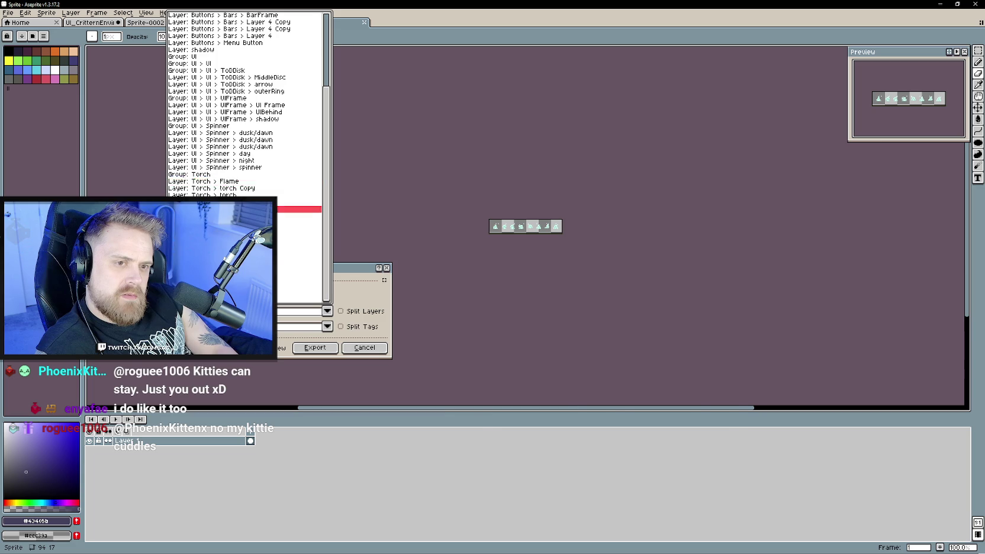
pyautogui.click(237, 182)
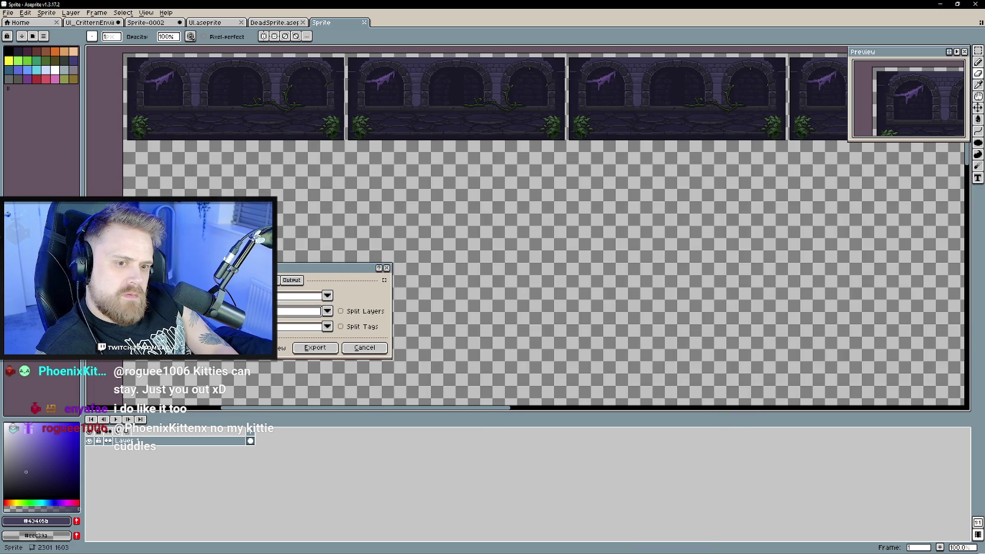
pyautogui.click(277, 299)
pyautogui.click(286, 278)
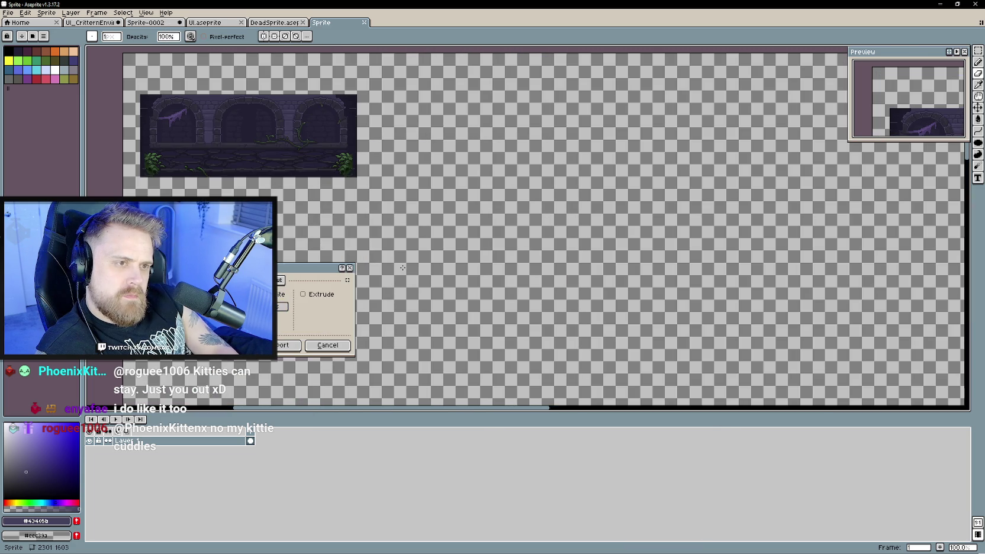
pyautogui.click(283, 306)
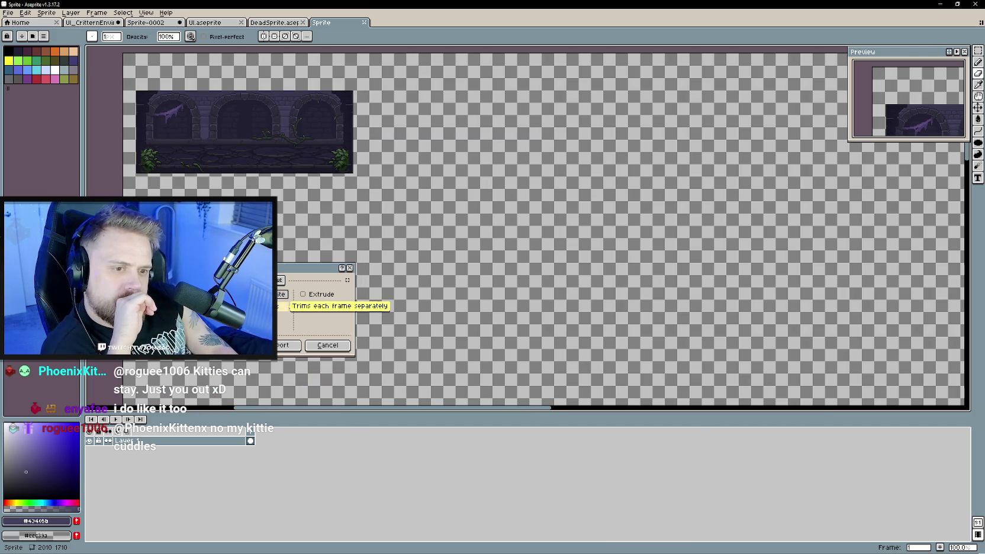
pyautogui.click(281, 280)
pyautogui.click(254, 326)
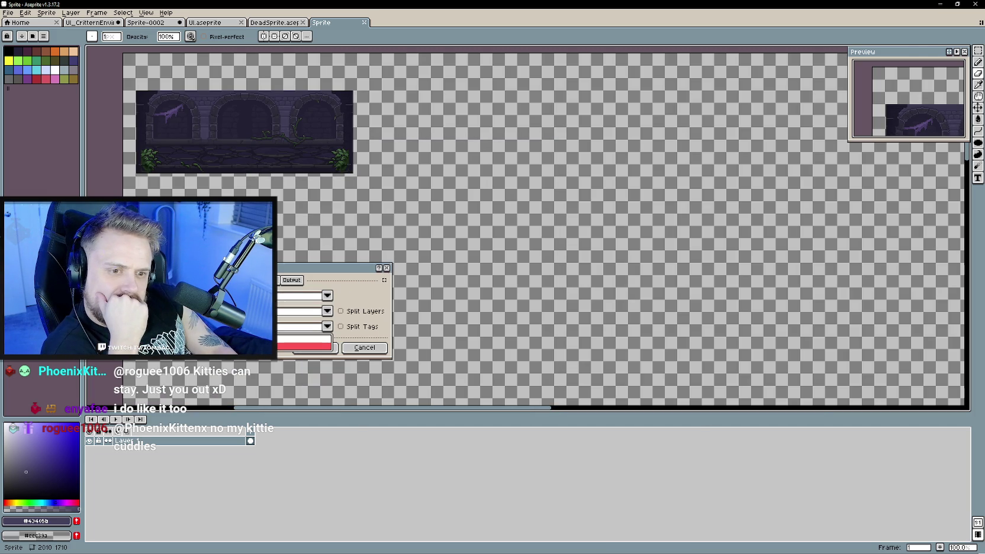
pyautogui.press('Escape')
pyautogui.click(260, 280)
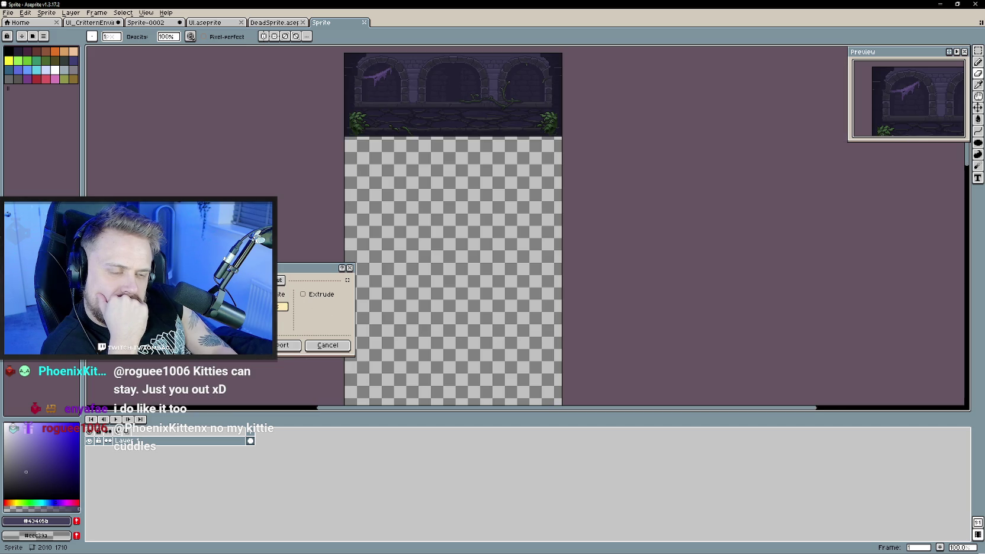
pyautogui.scroll(-2, 509, 286)
pyautogui.scroll(-10, 513, 266)
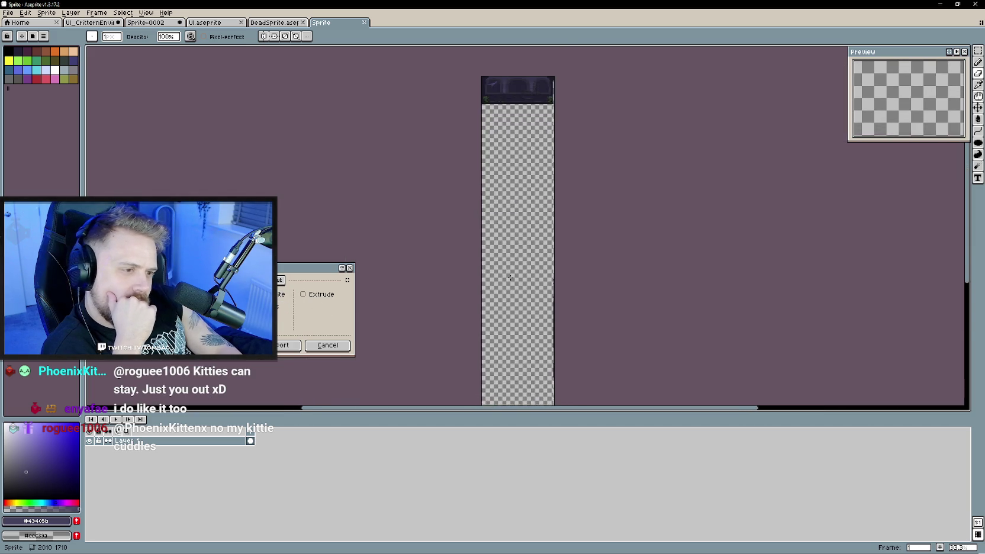
pyautogui.scroll(2, 514, 237)
pyautogui.scroll(1, 514, 237)
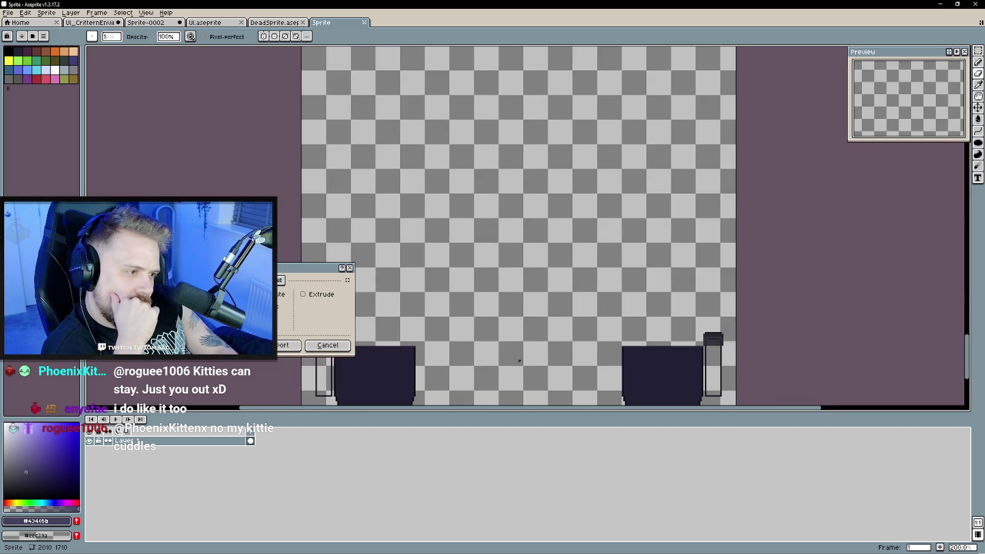
pyautogui.scroll(-1, 513, 237)
pyautogui.click(328, 345)
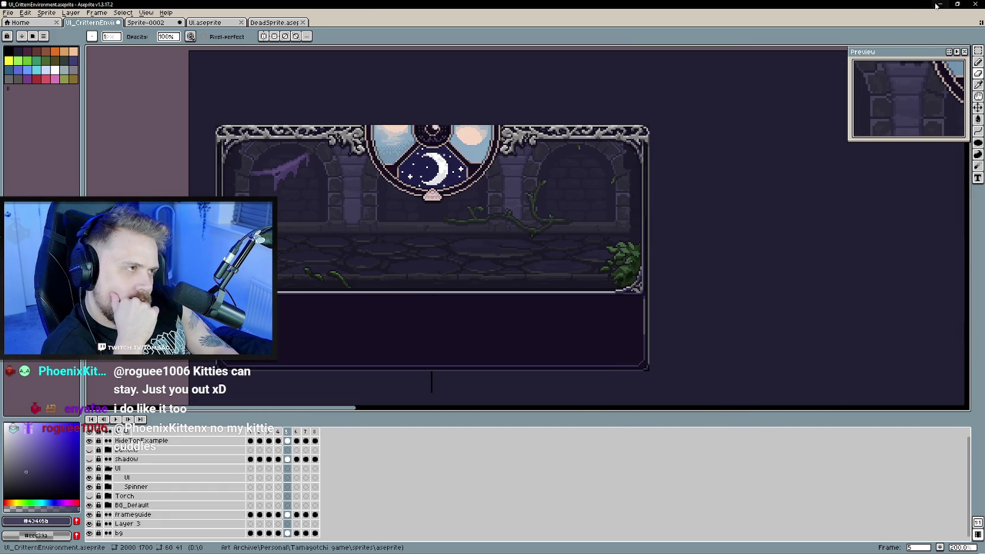
# - Hide the bg layer, expand BG_Default, and select the BGBase layer
pyautogui.scroll(-3, 455, 188)
pyautogui.scroll(2, 504, 289)
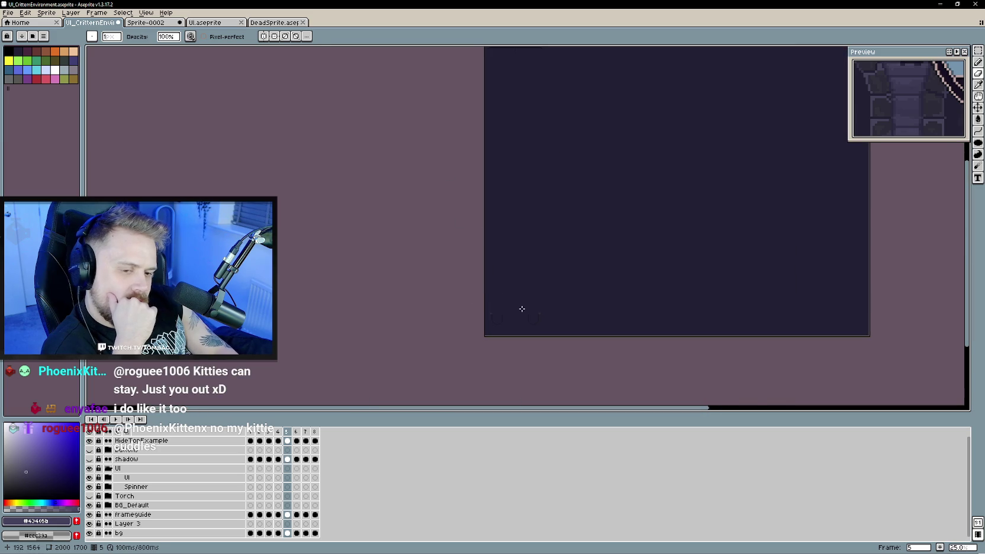
pyautogui.click(90, 533)
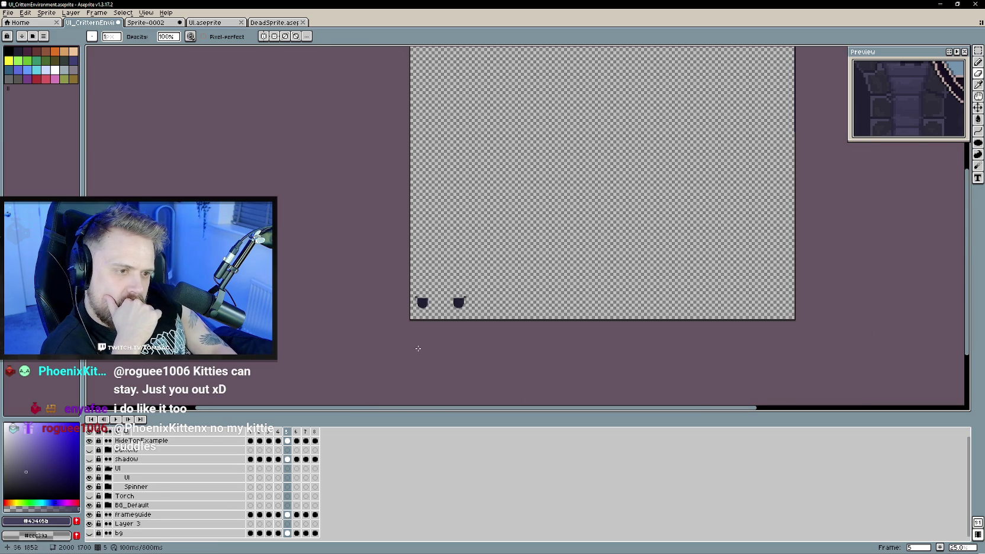
pyautogui.scroll(2, 418, 345)
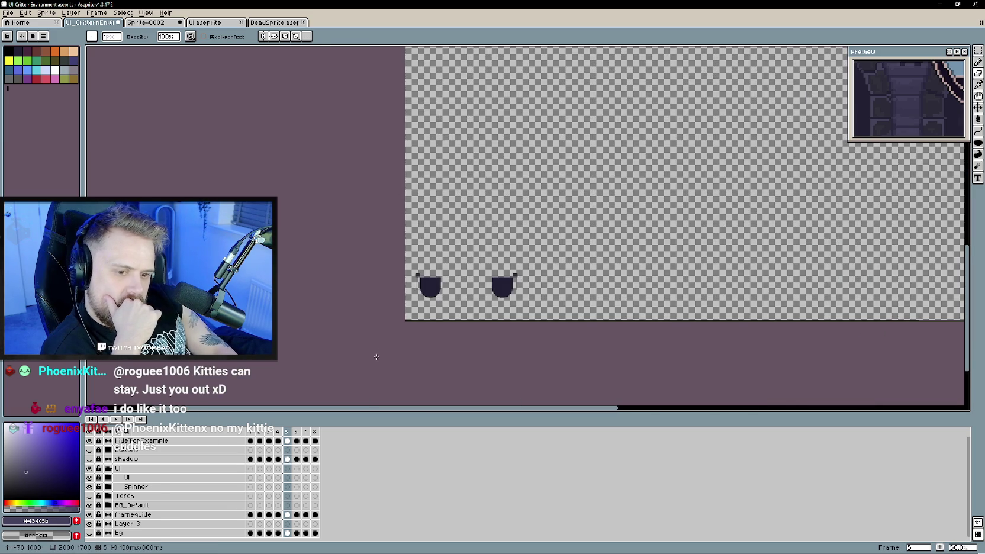
pyautogui.click(109, 505)
pyautogui.scroll(-2, 153, 506)
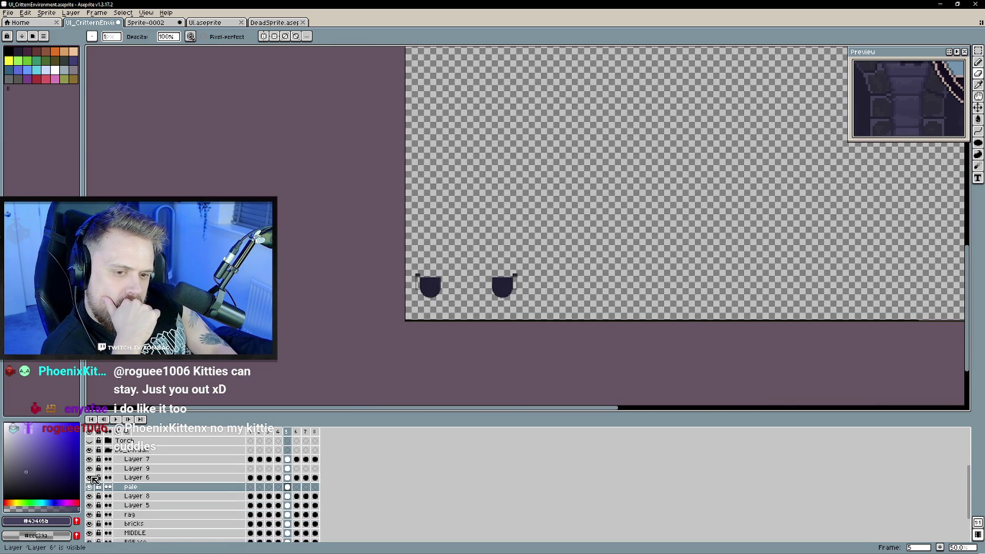
pyautogui.click(114, 460)
pyautogui.scroll(-1, 153, 506)
pyautogui.click(148, 514)
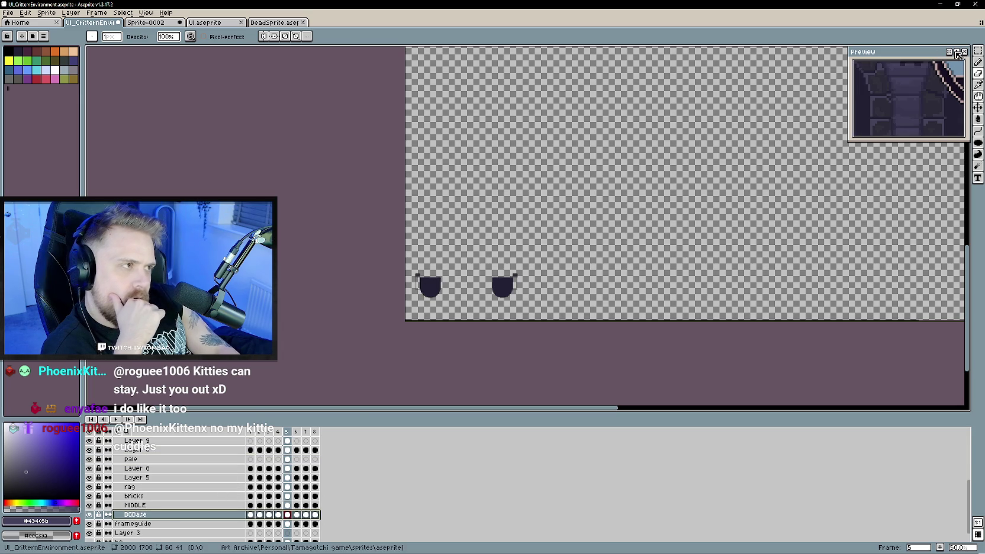
# - Delete the two dark cup shapes from BGBase using the Magic Wand
pyautogui.press('w')
pyautogui.press('Delete')
pyautogui.scroll(3, 535, 238)
pyautogui.scroll(3, 535, 238)
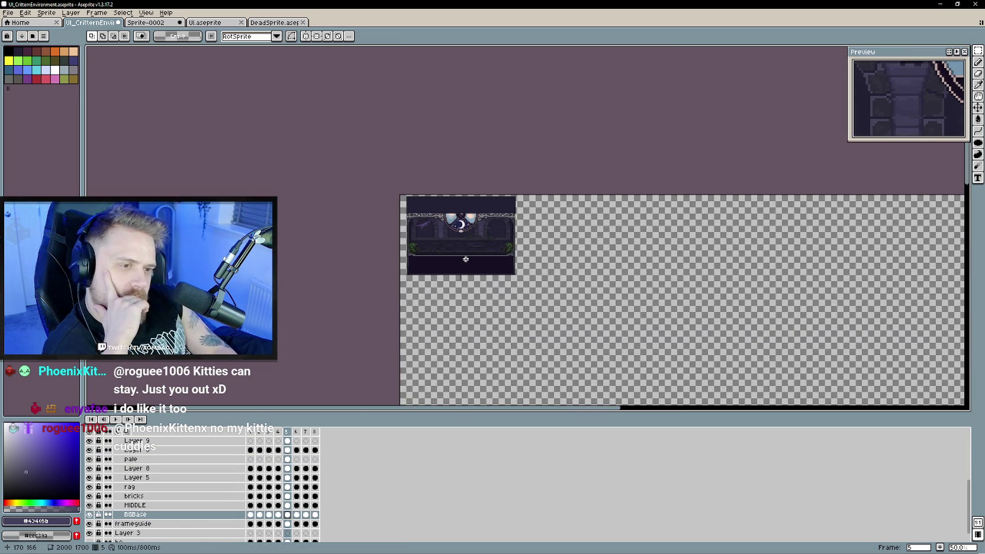
pyautogui.scroll(2, 462, 249)
pyautogui.scroll(-1, 471, 275)
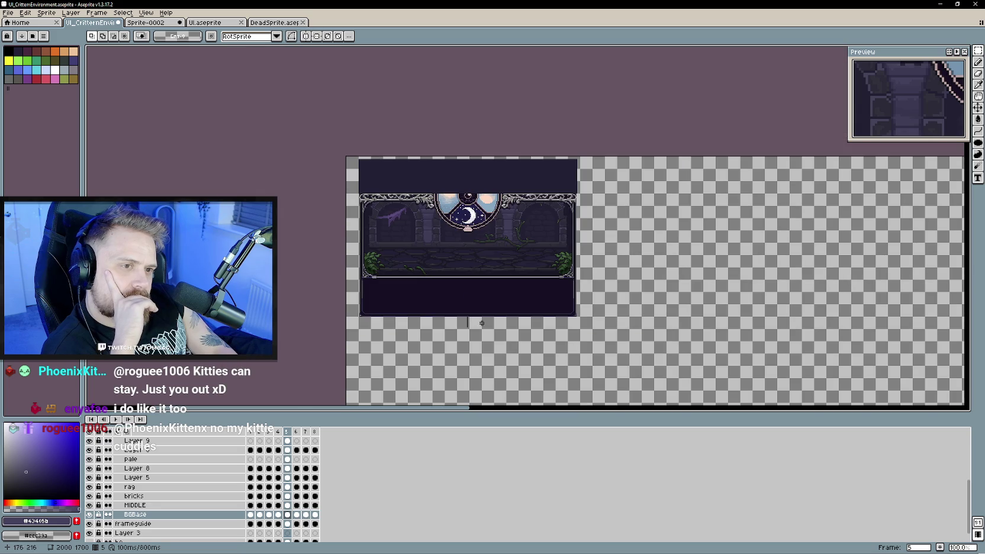
pyautogui.click(8, 13)
# - Set up a sprite sheet export containing only the dungeon background layer
pyautogui.moveTo(42, 93)
pyautogui.click(142, 98)
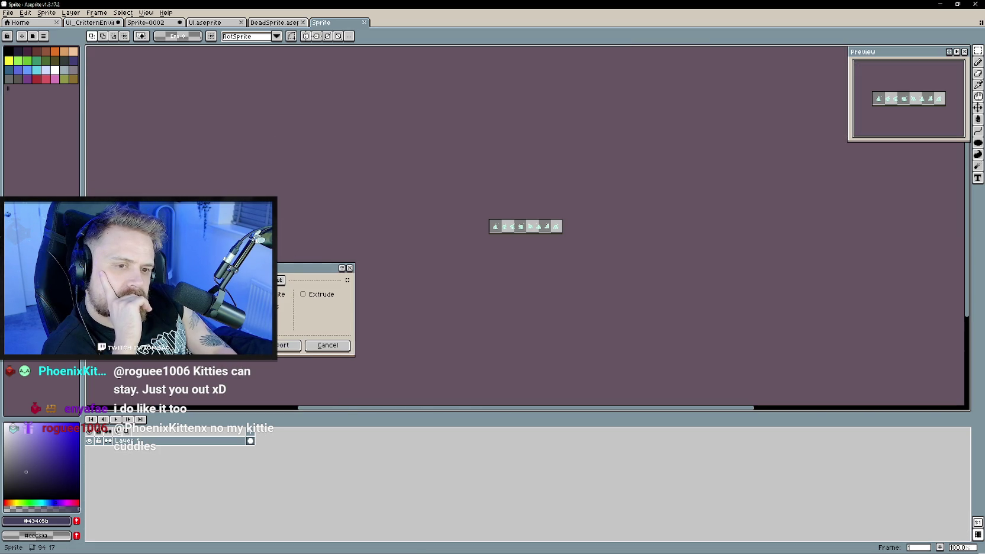
pyautogui.click(327, 311)
pyautogui.scroll(-3, 245, 181)
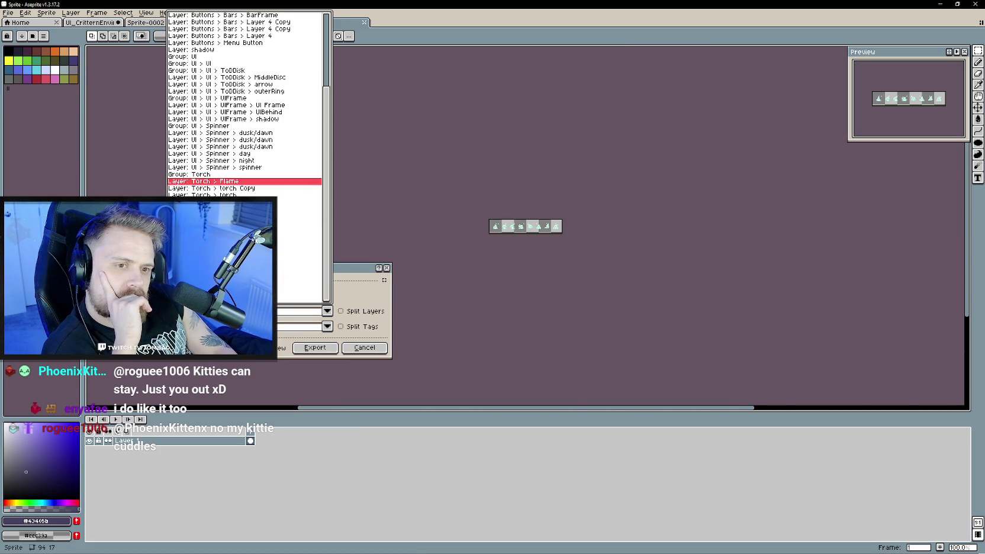
pyautogui.click(244, 181)
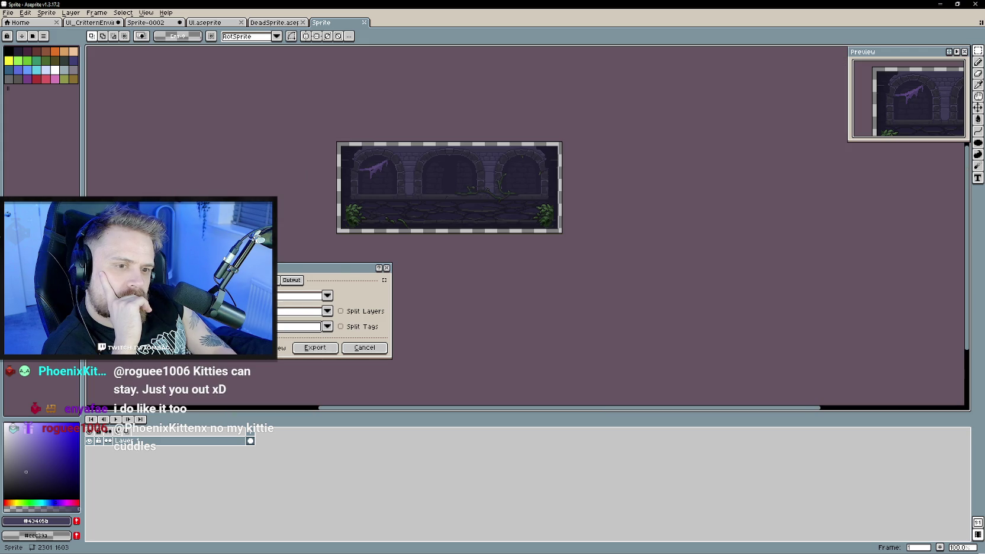
pyautogui.click(267, 280)
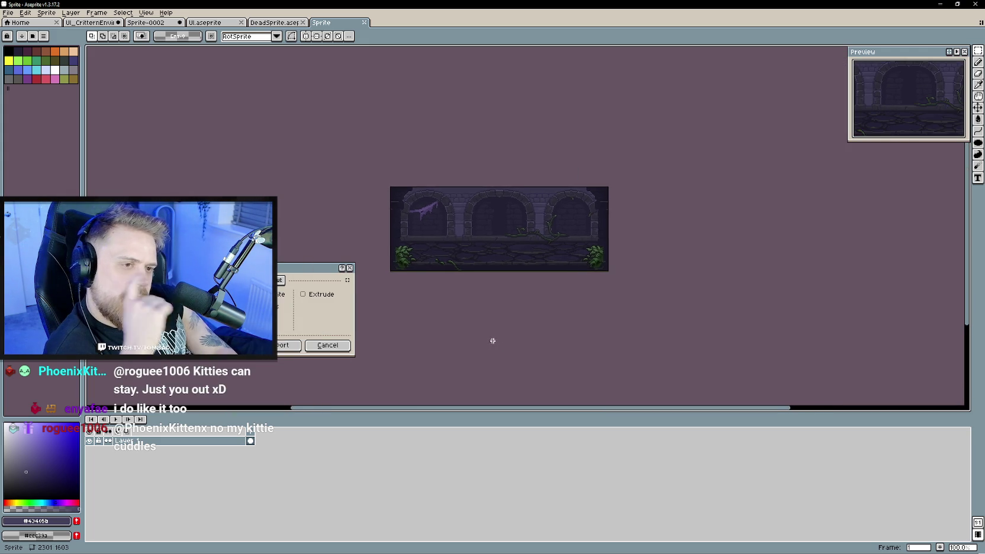
pyautogui.scroll(1, 493, 341)
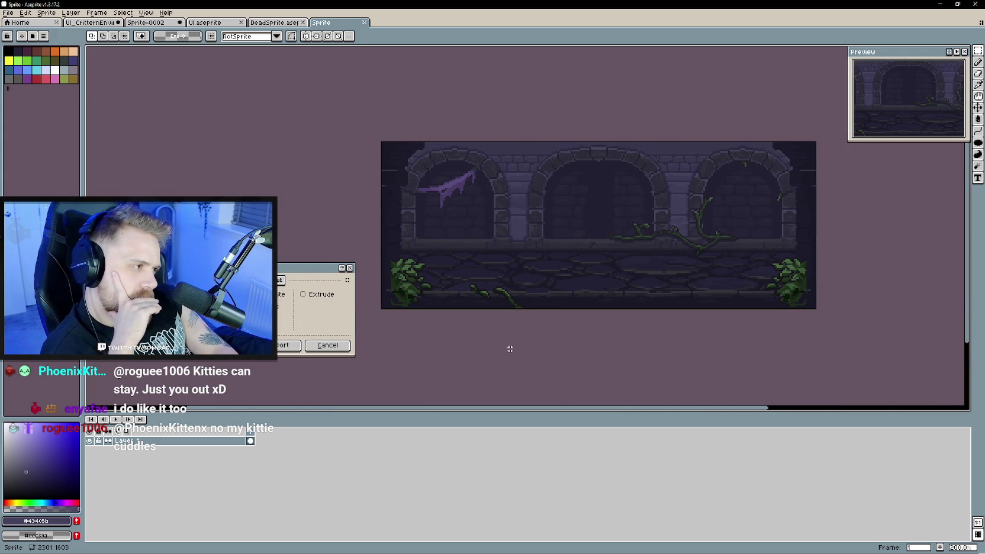
pyautogui.click(281, 280)
# - Export the sheet over BG_Default.png, confirming the overwrite, then minimise Aseprite
pyautogui.click(345, 295)
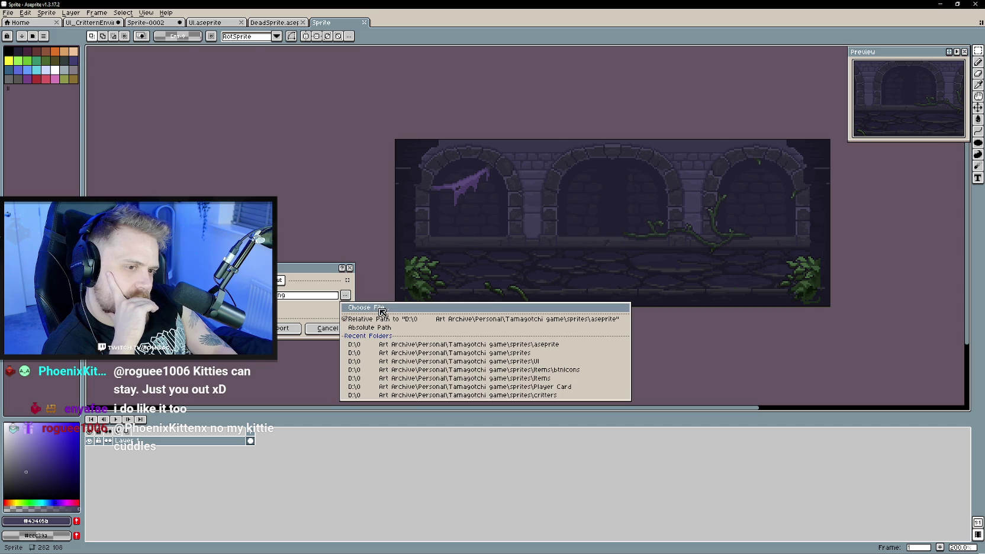
pyautogui.moveTo(419, 110)
pyautogui.mouseDown()
pyautogui.moveTo(406, 256)
pyautogui.moveTo(418, 101)
pyautogui.moveTo(419, 242)
pyautogui.moveTo(418, 53)
pyautogui.mouseUp()
pyautogui.click(300, 109)
pyautogui.click(360, 344)
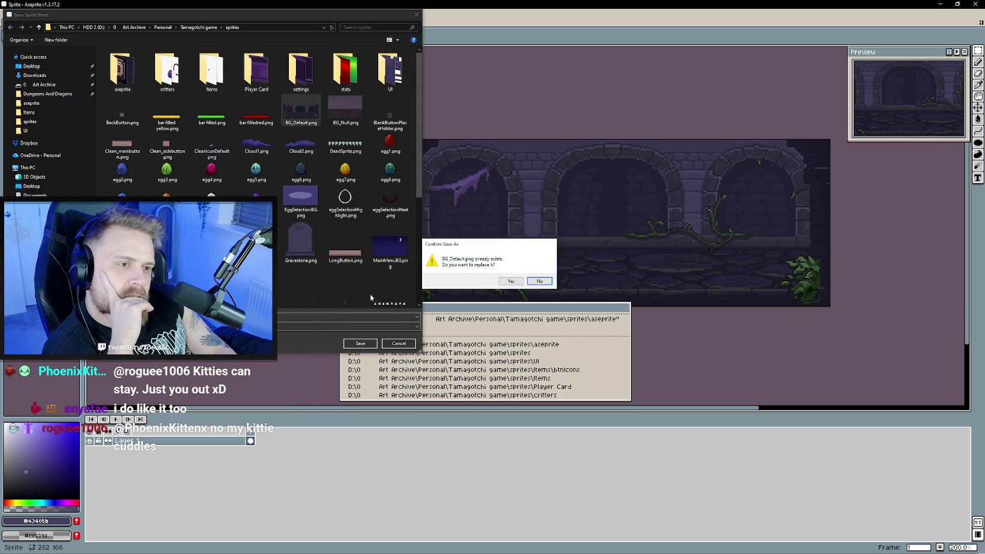
pyautogui.click(504, 285)
pyautogui.click(296, 329)
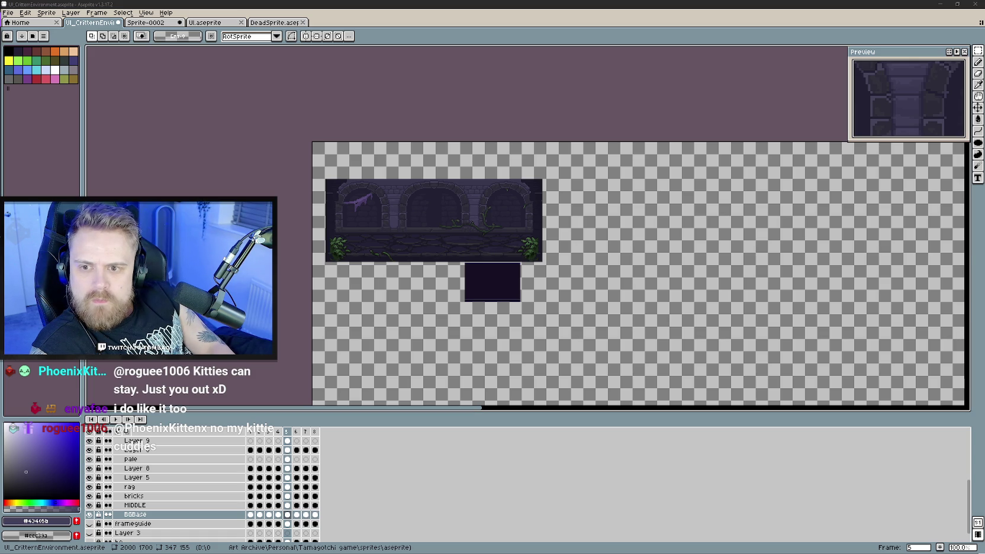
pyautogui.click(519, 14)
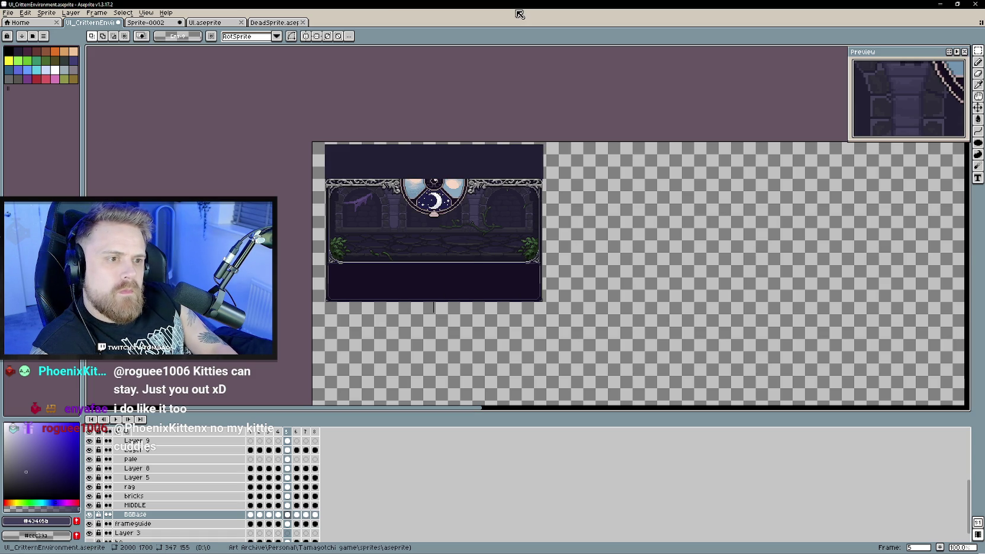
pyautogui.click(940, 4)
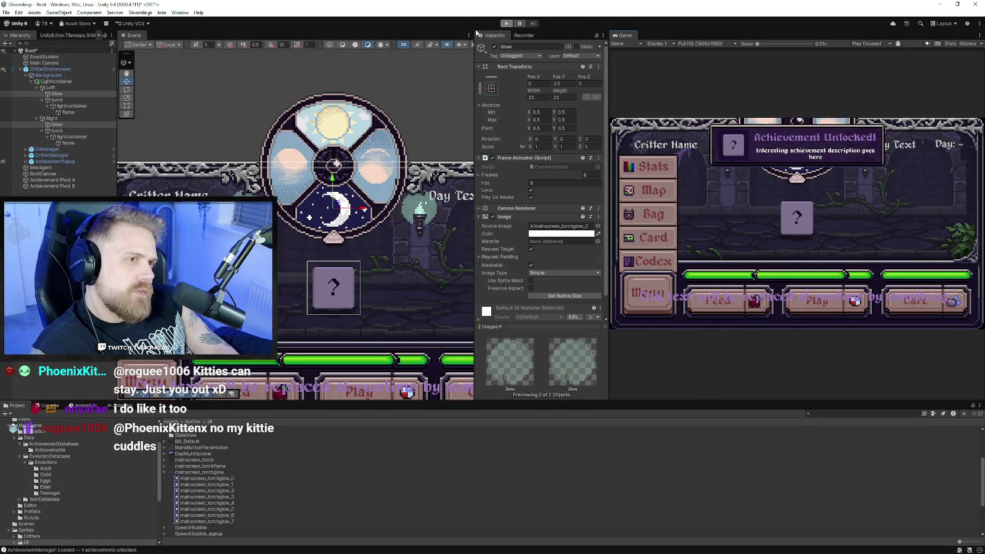
# - Start Unity play mode with Ctrl+P and continue from the title screen into the castle room
pyautogui.hotkey('ctrl', 'p')
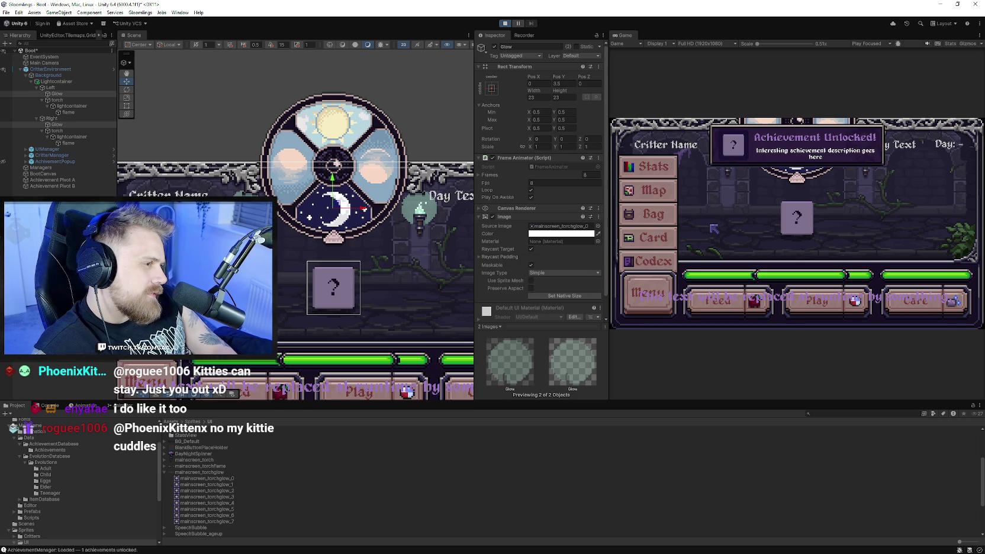
pyautogui.click(796, 187)
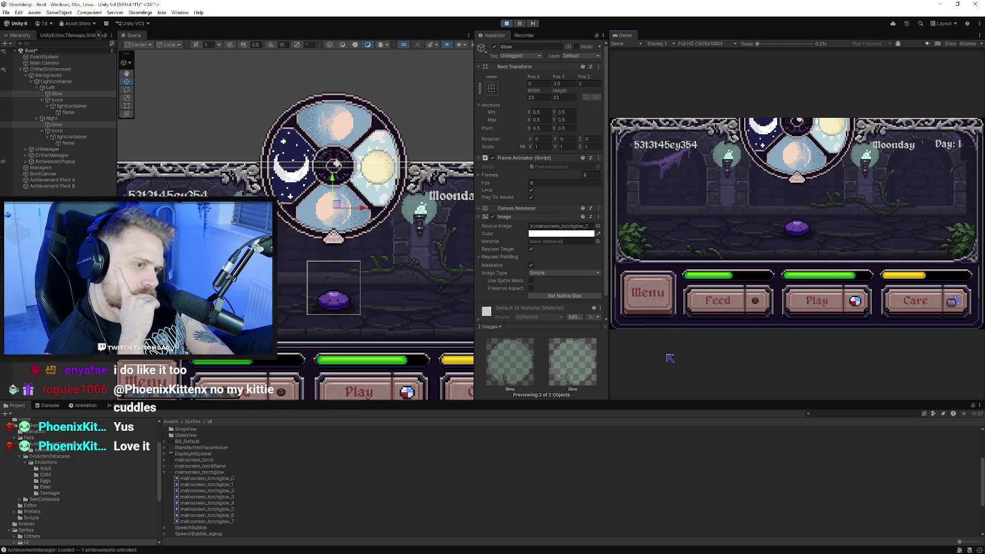
# - Use Care and then Play on the slime so both stat bars fill to green
pyautogui.click(908, 310)
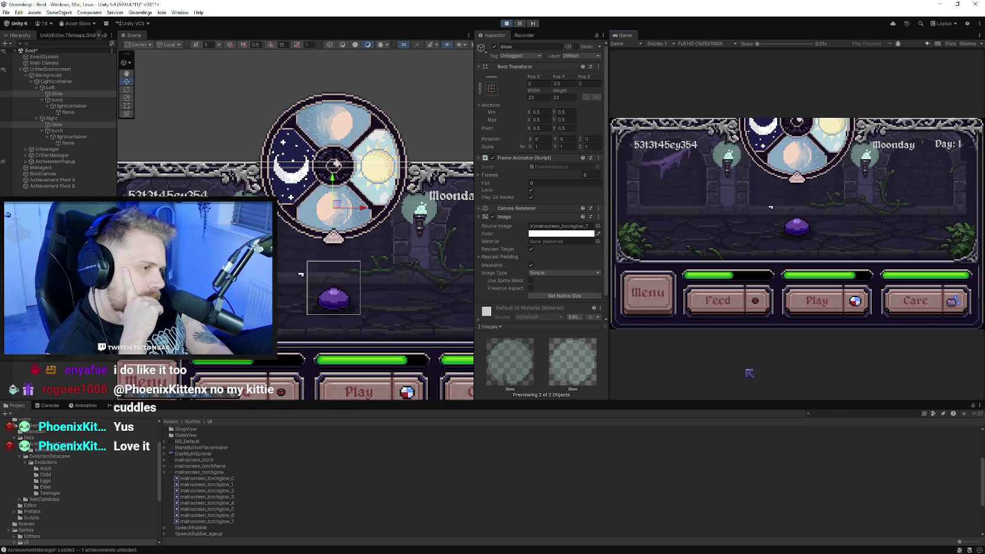
pyautogui.click(812, 311)
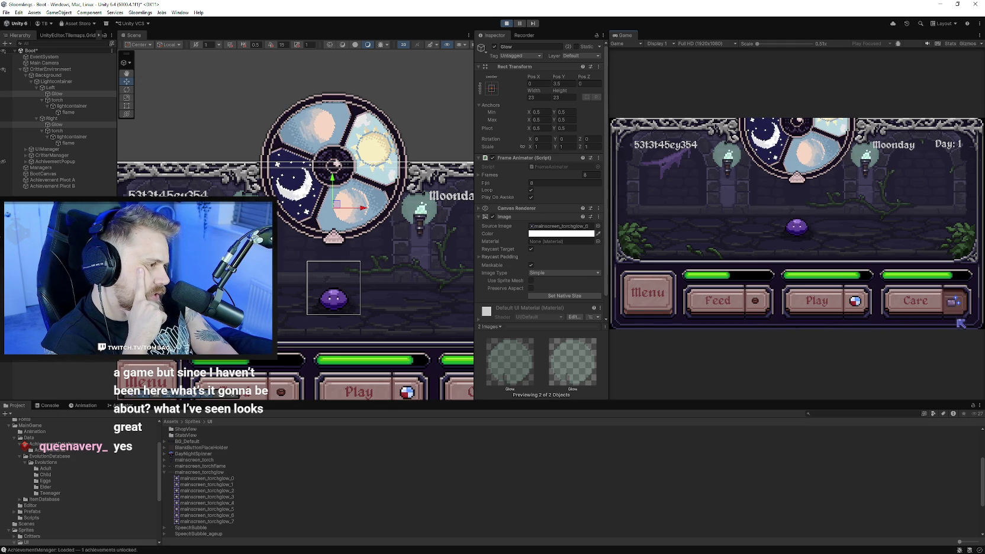
# - Open the Bag from the in-game menu and view the Basic Cleaner item's details
pyautogui.click(647, 295)
pyautogui.click(647, 273)
pyautogui.click(648, 273)
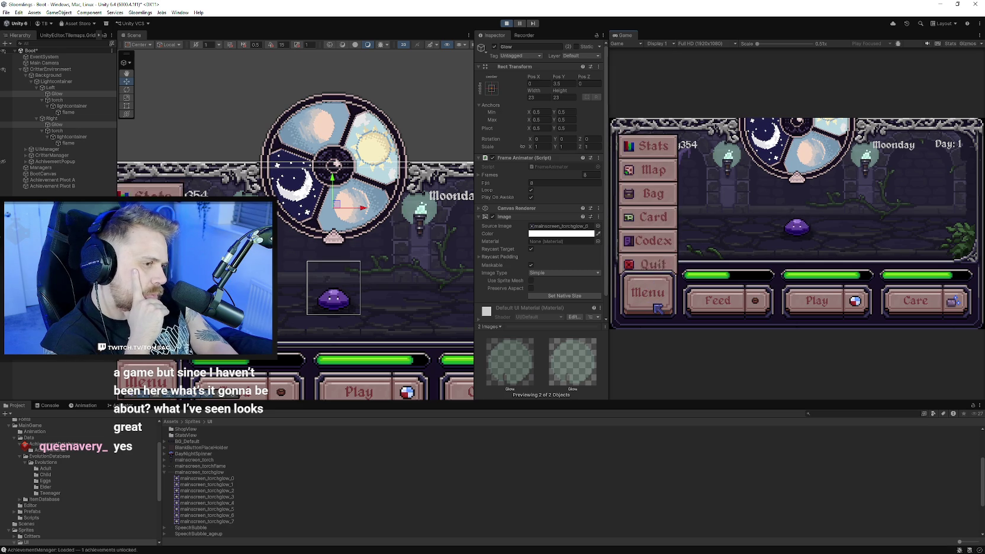
pyautogui.click(666, 189)
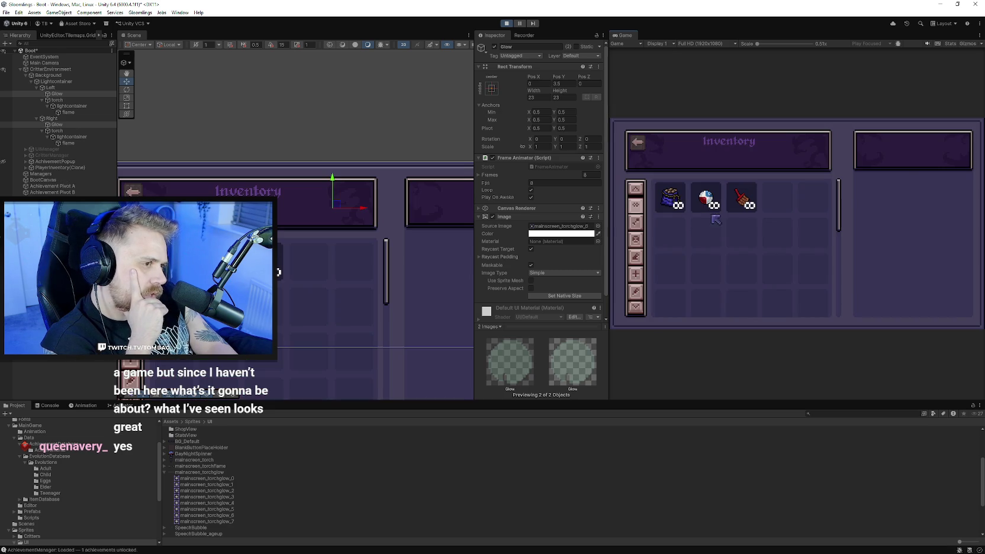
pyautogui.click(705, 199)
pyautogui.click(741, 199)
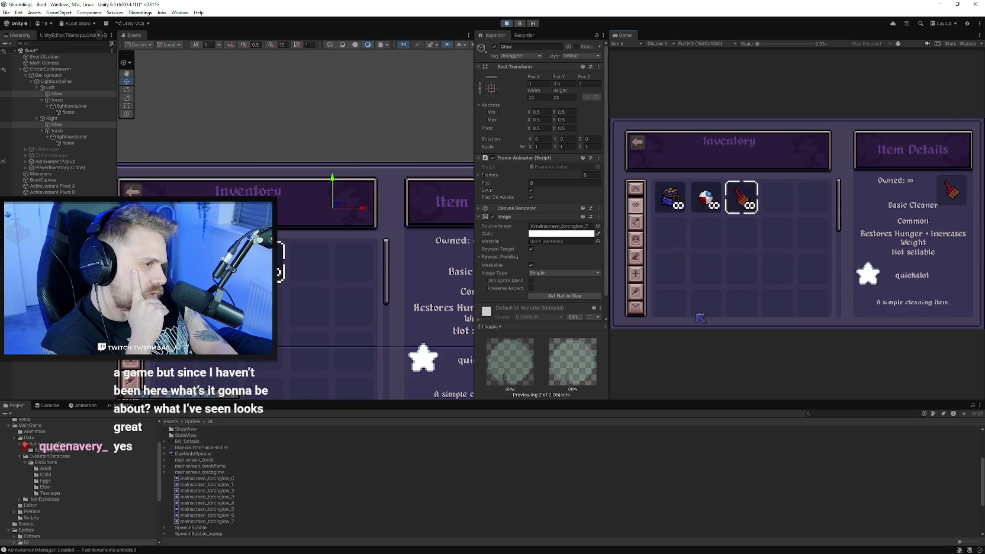
# - Return to the room and open the Codex from the in-game menu
pyautogui.click(635, 144)
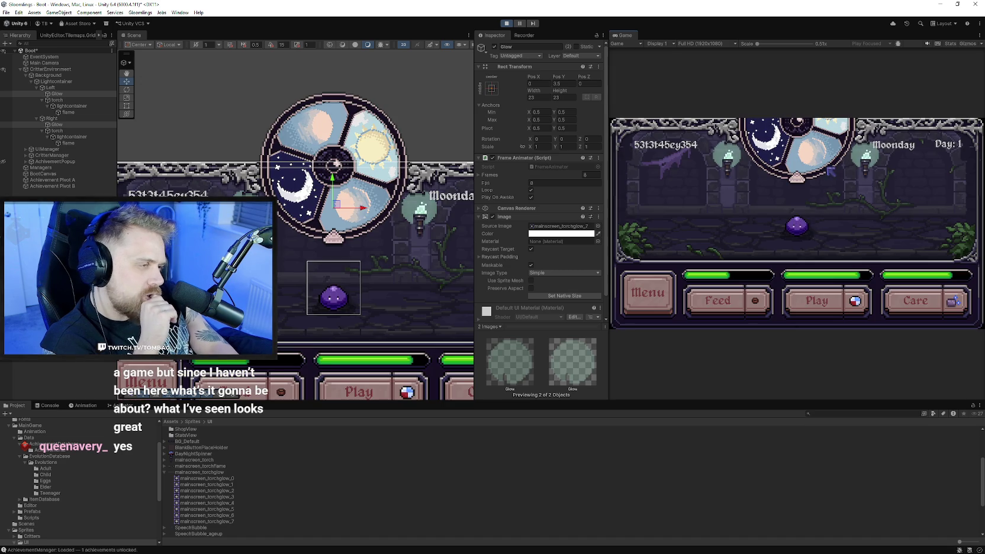
pyautogui.click(657, 290)
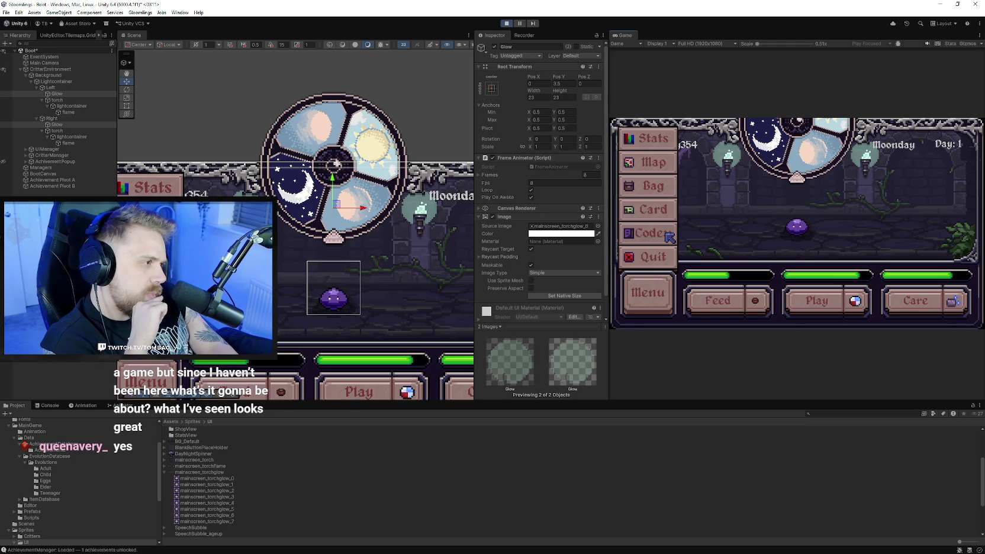
pyautogui.click(663, 237)
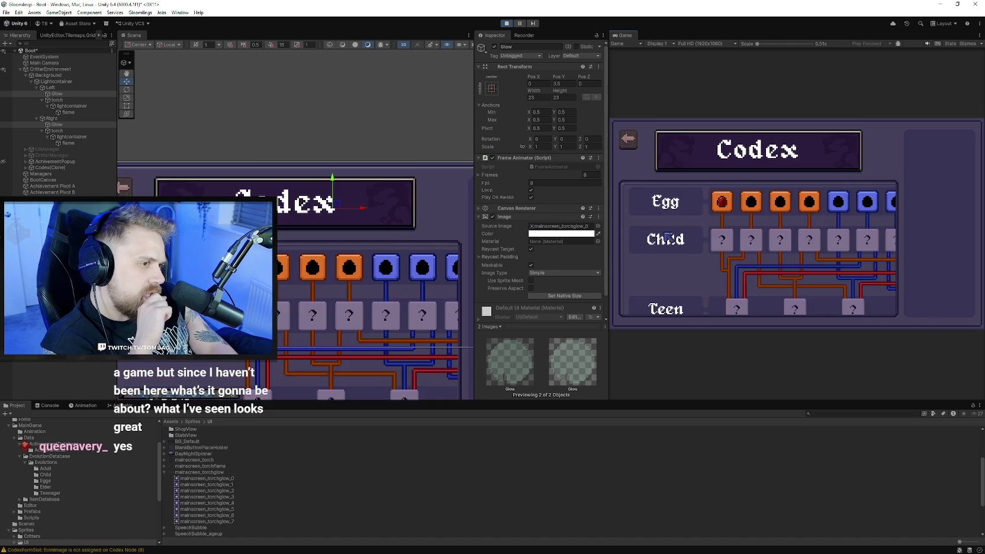
# - Scroll through the Codex evolution grid and inspect an unknown Uncommon node
pyautogui.scroll(-3, 663, 243)
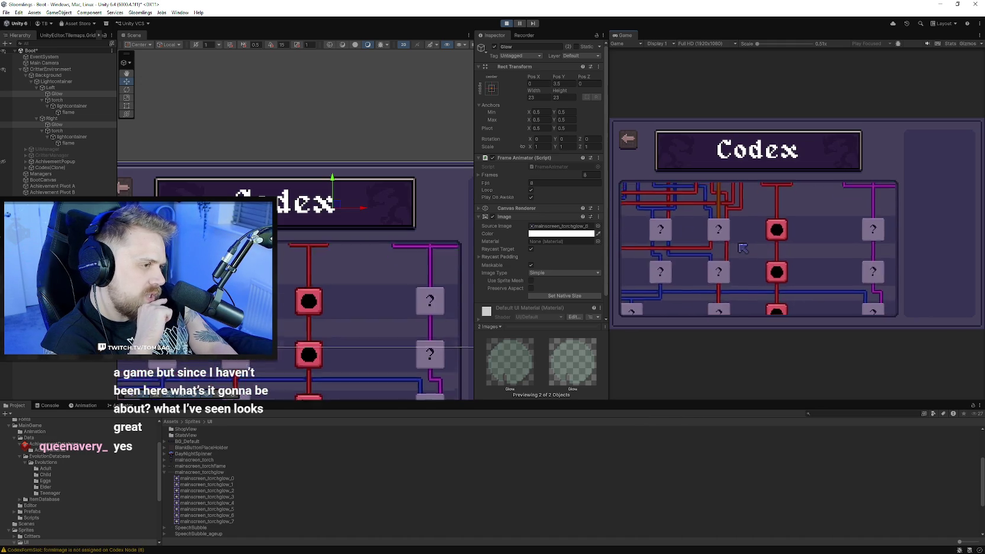
pyautogui.scroll(-5, 741, 257)
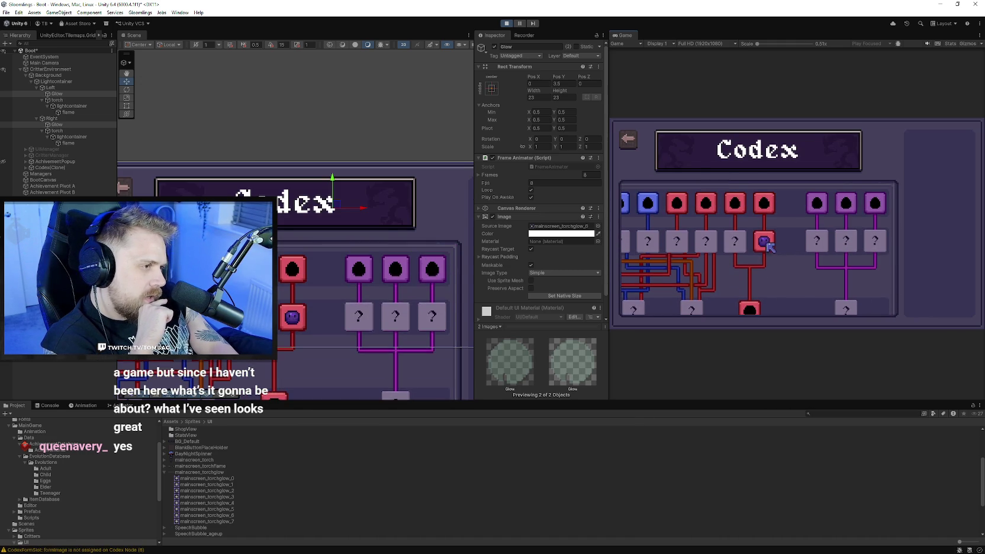
pyautogui.scroll(-3, 764, 207)
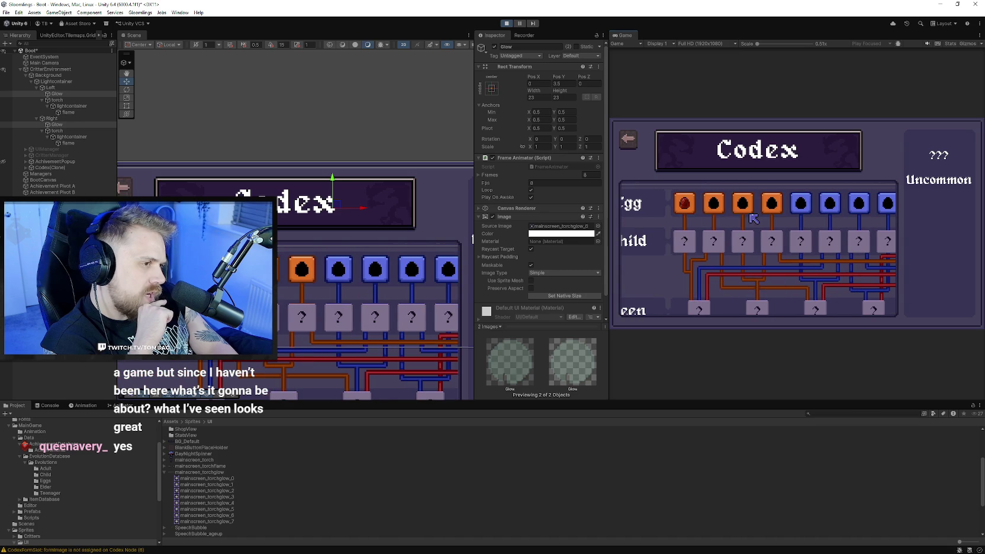
pyautogui.scroll(-3, 742, 228)
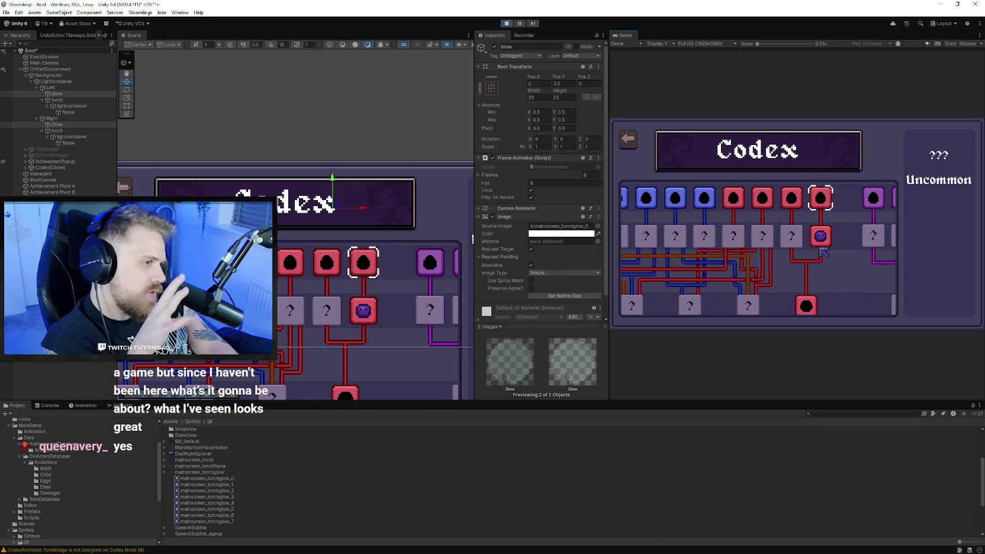
pyautogui.scroll(-1, 824, 256)
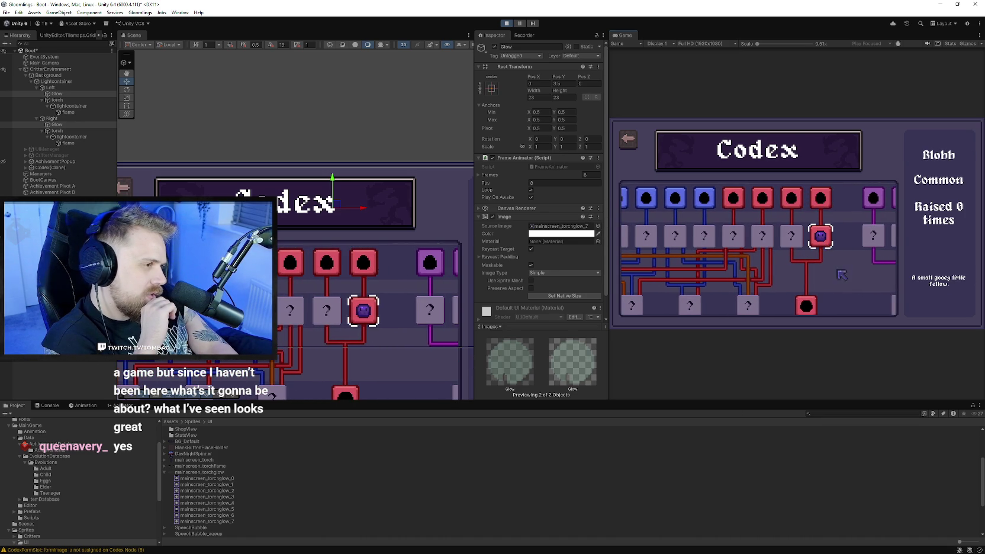
pyautogui.scroll(1, 836, 282)
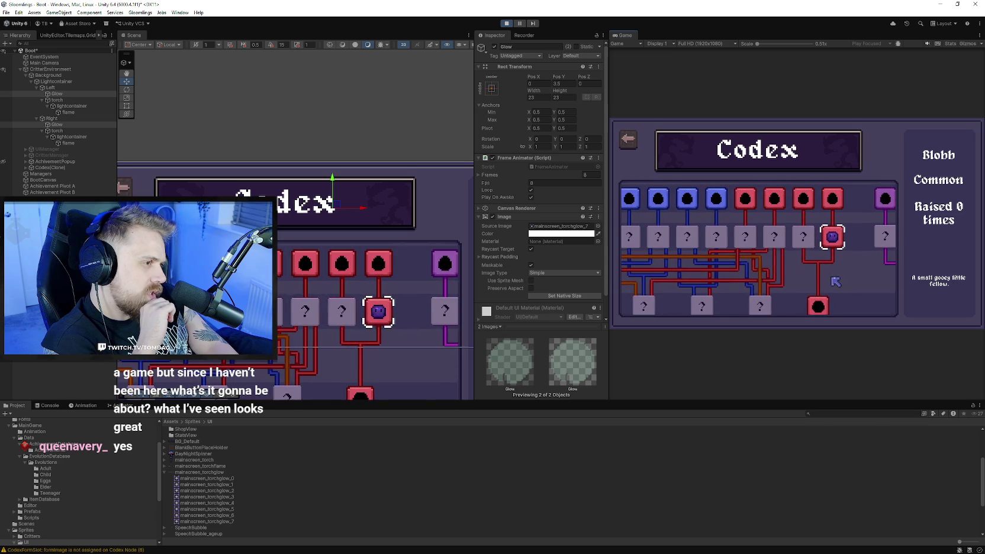
pyautogui.scroll(-1, 793, 261)
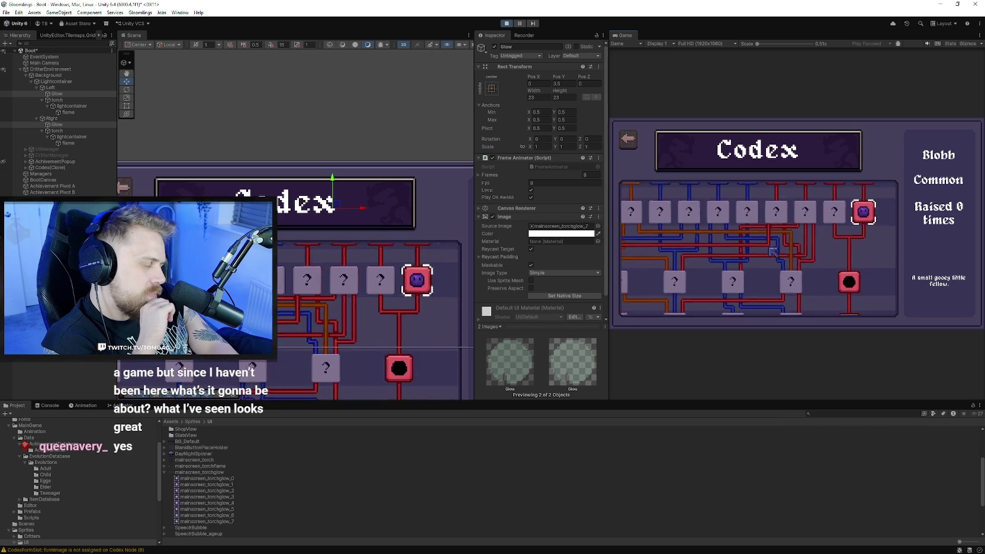
pyautogui.scroll(-3, 787, 261)
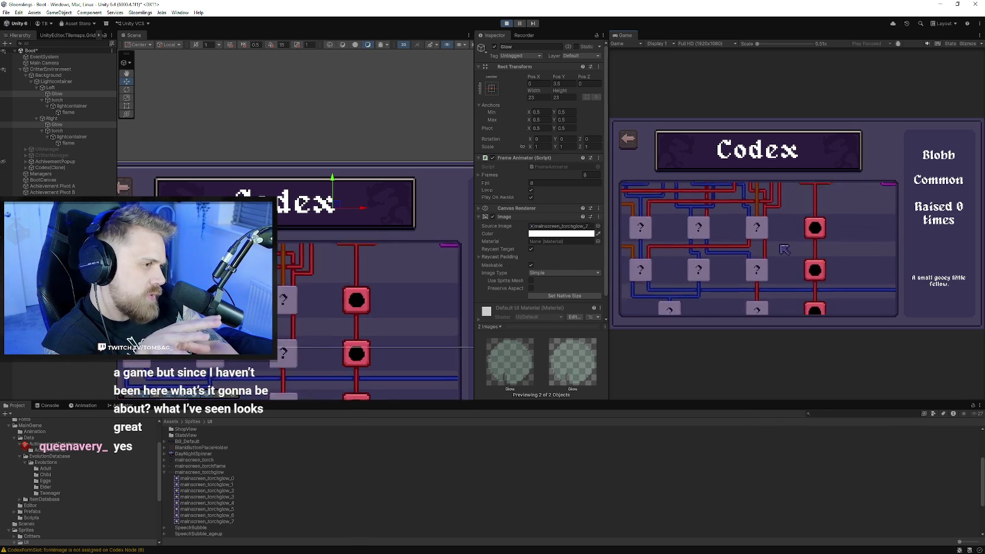
pyautogui.scroll(-2, 770, 276)
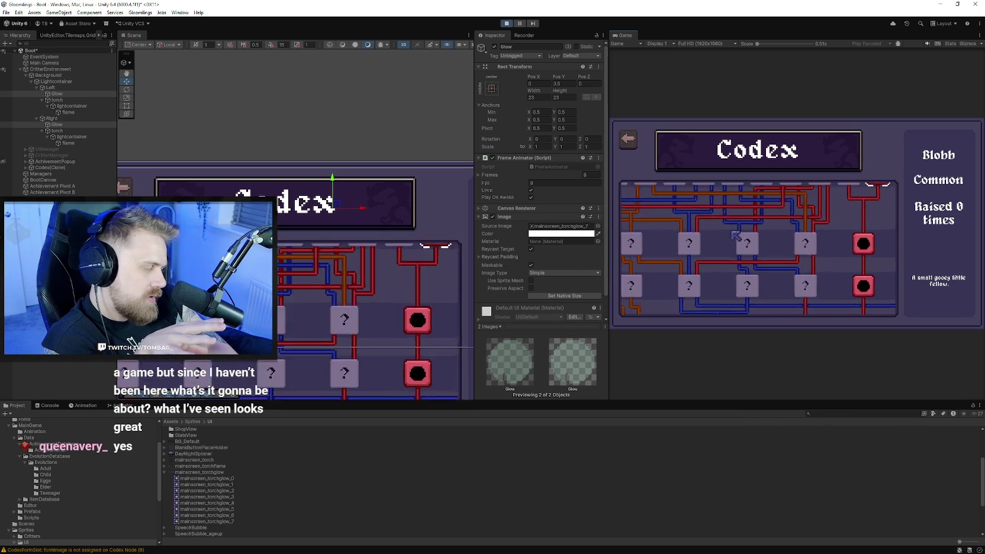
pyautogui.scroll(-4, 729, 285)
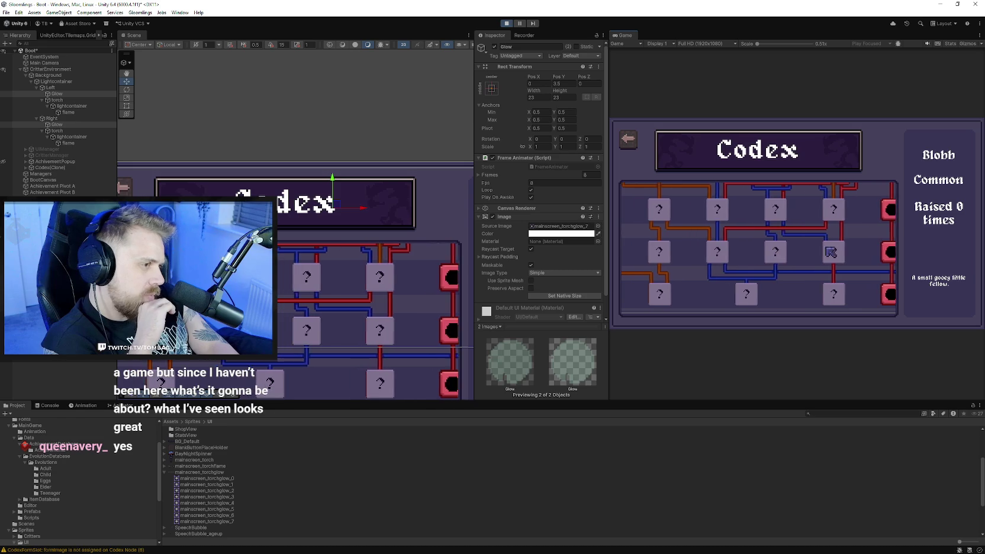
pyautogui.scroll(2, 776, 252)
pyautogui.click(763, 204)
# - Leave the Codex for the castle room and bring up the in-game menu
pyautogui.scroll(-4, 765, 241)
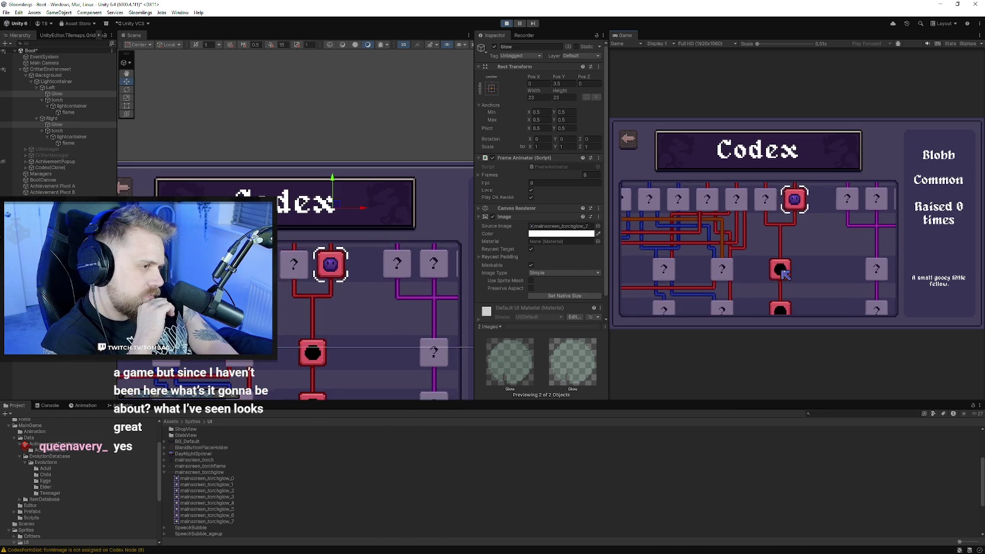
pyautogui.press('Escape')
pyautogui.click(652, 290)
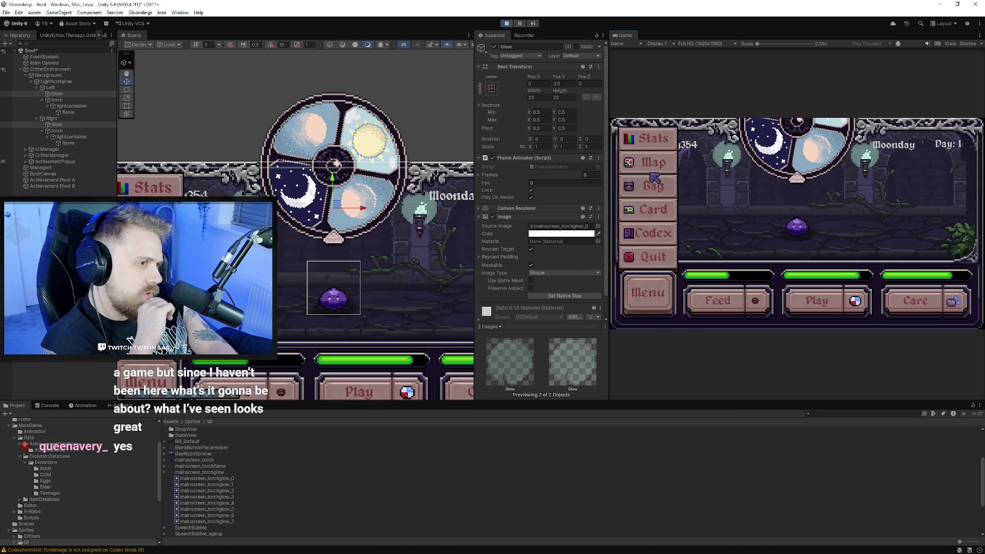
# - View the critter's Stats panel and Trainer Card, then go to the Map screen
pyautogui.click(652, 153)
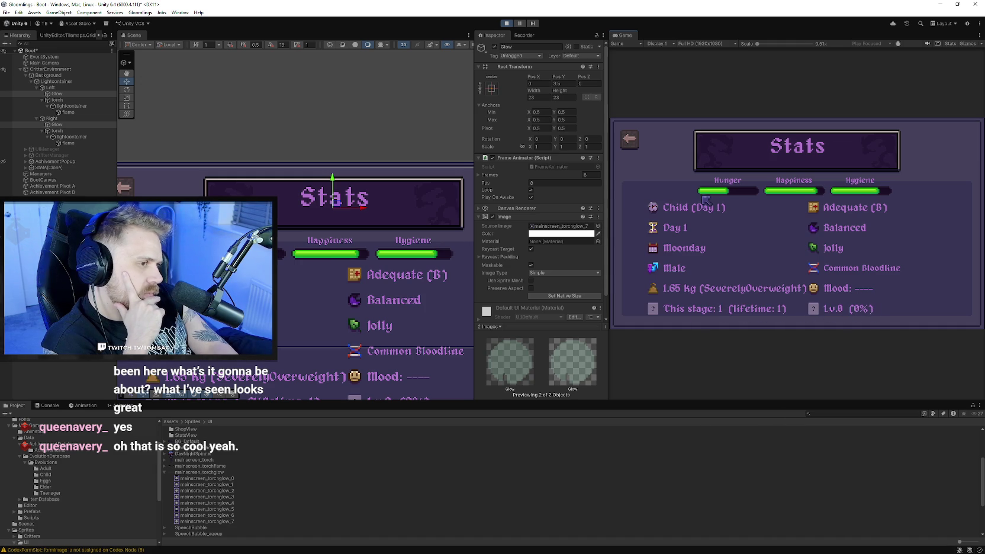
pyautogui.click(636, 147)
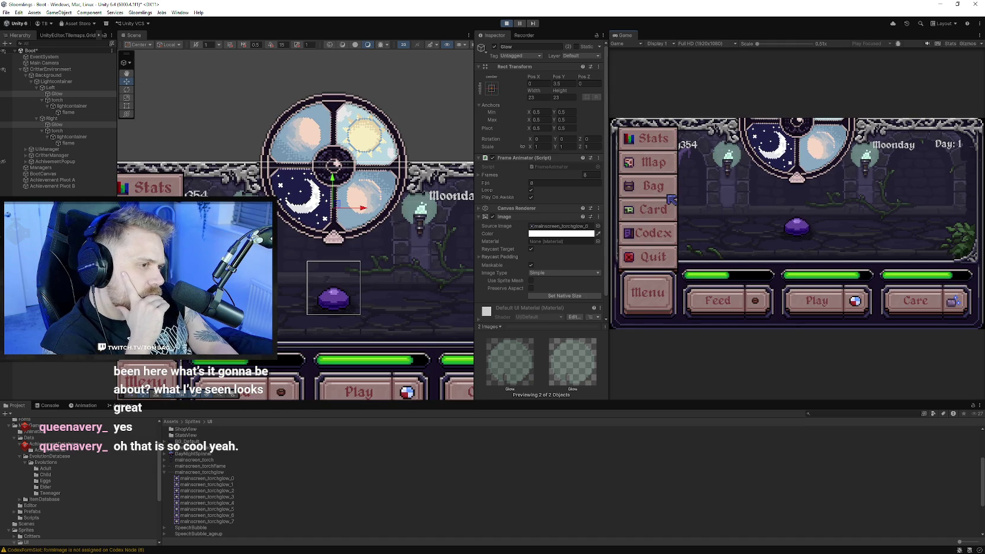
pyautogui.click(669, 204)
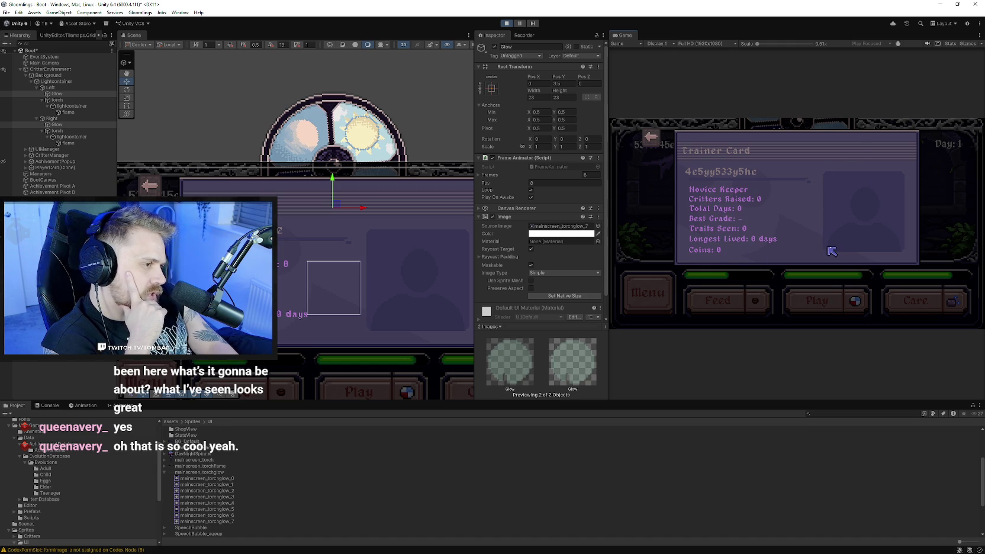
pyautogui.click(653, 139)
pyautogui.click(657, 293)
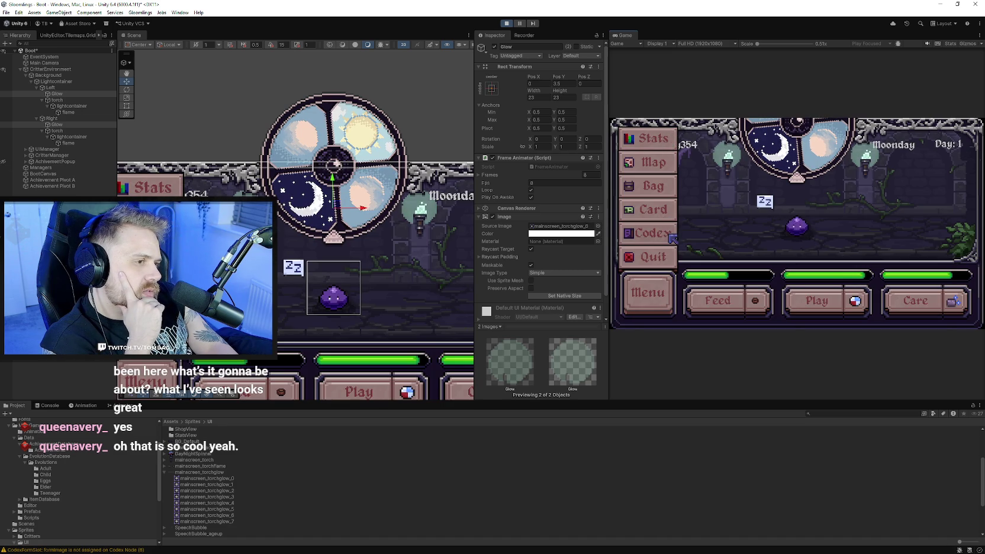
pyautogui.click(660, 163)
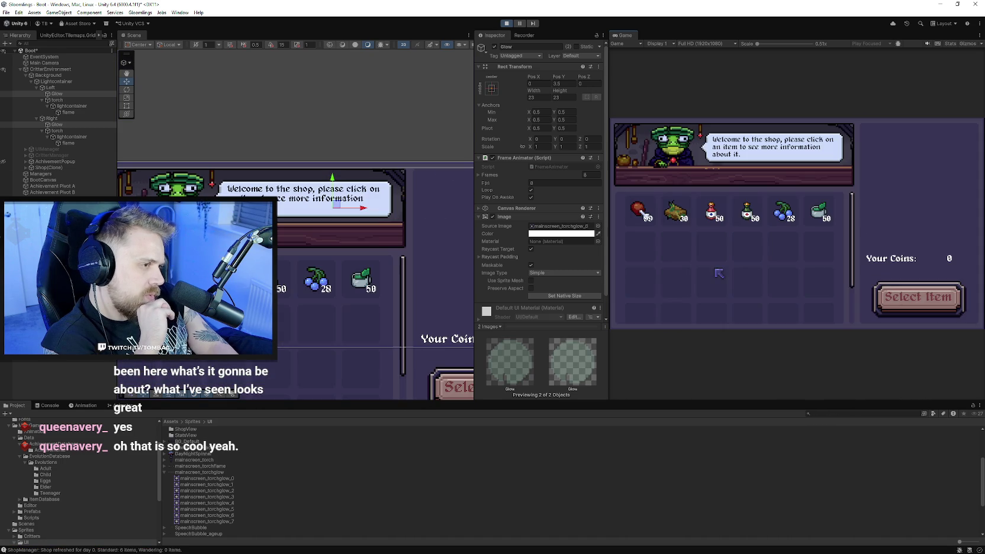
# - View shop details for Cooked Meat, Herbal Remedy, Basic Tonic and Dwellberries
pyautogui.click(640, 211)
pyautogui.click(675, 211)
pyautogui.click(747, 212)
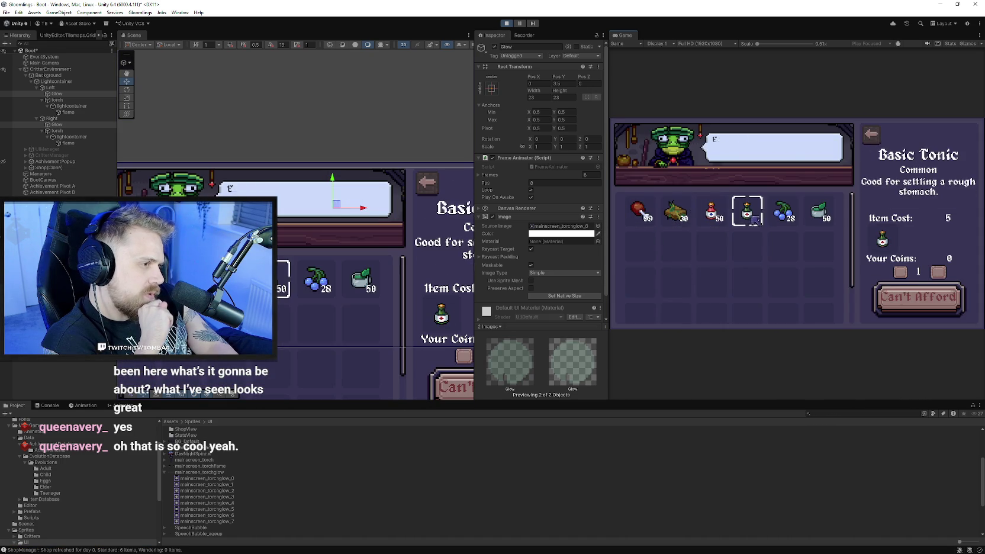
pyautogui.click(782, 210)
pyautogui.click(748, 212)
pyautogui.click(675, 212)
pyautogui.click(640, 211)
# - Preview Herbal Remedy, Antiseptic Tonic, Basic Tonic, Herbal Tea and Dwellberries in the shop
pyautogui.click(676, 211)
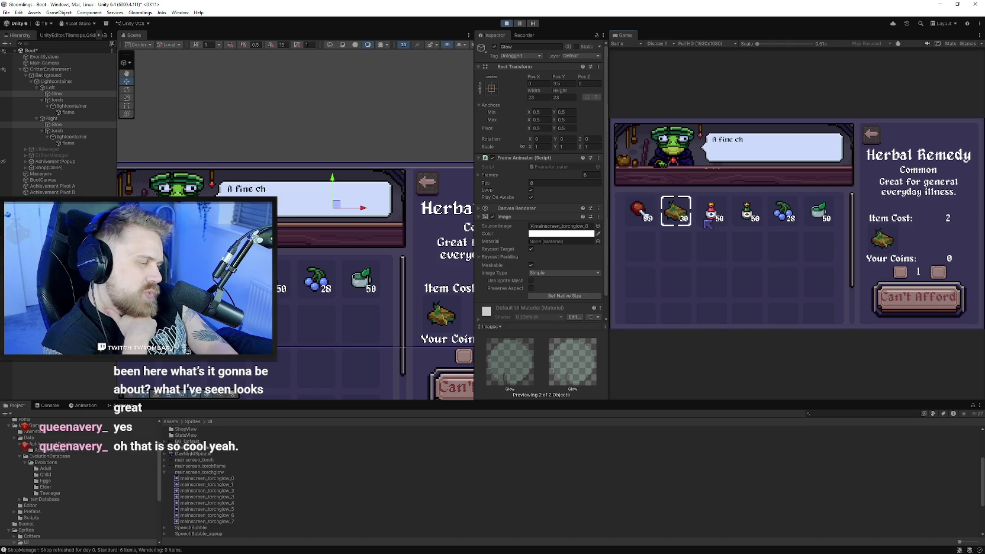
pyautogui.click(712, 212)
pyautogui.click(749, 216)
pyautogui.click(712, 213)
pyautogui.click(748, 214)
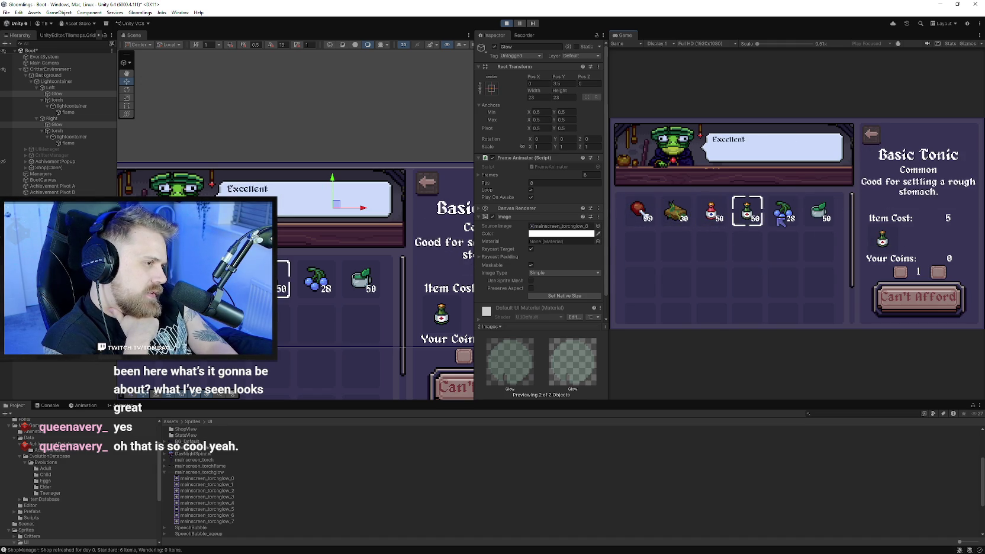
pyautogui.click(828, 221)
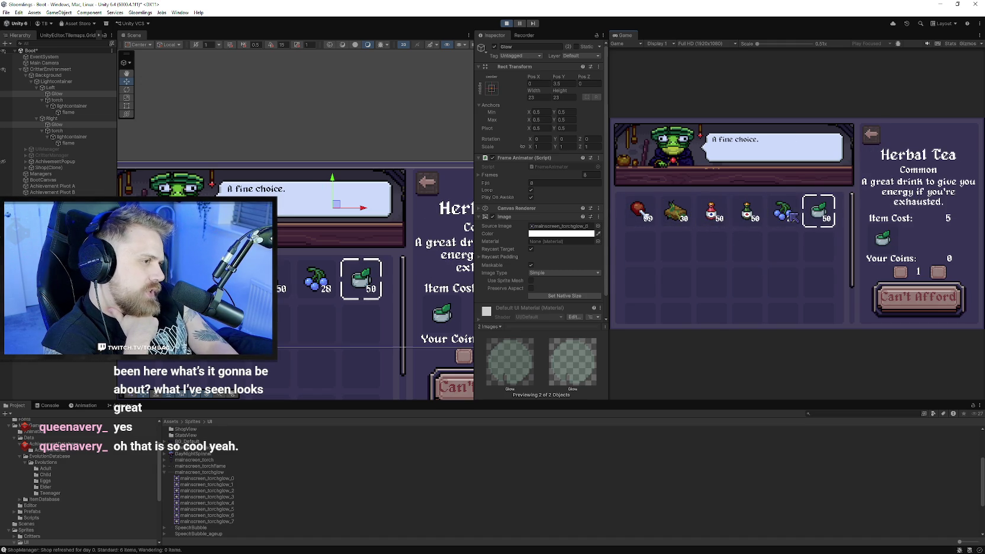
pyautogui.click(782, 218)
pyautogui.click(713, 215)
pyautogui.click(676, 213)
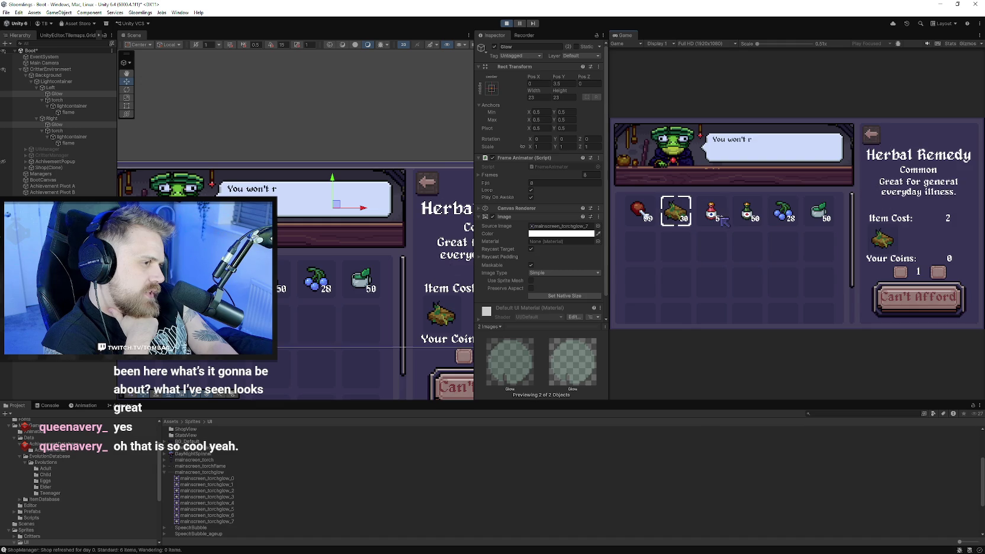
# - Close the shop, stop the running game, and switch to Aseprite
pyautogui.press('Escape')
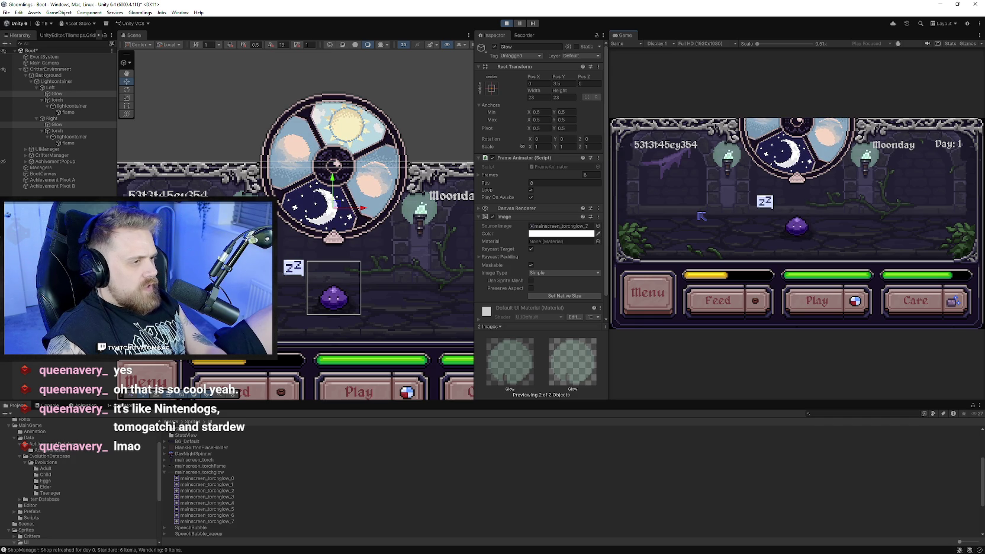
pyautogui.hotkey('ctrl', 'p')
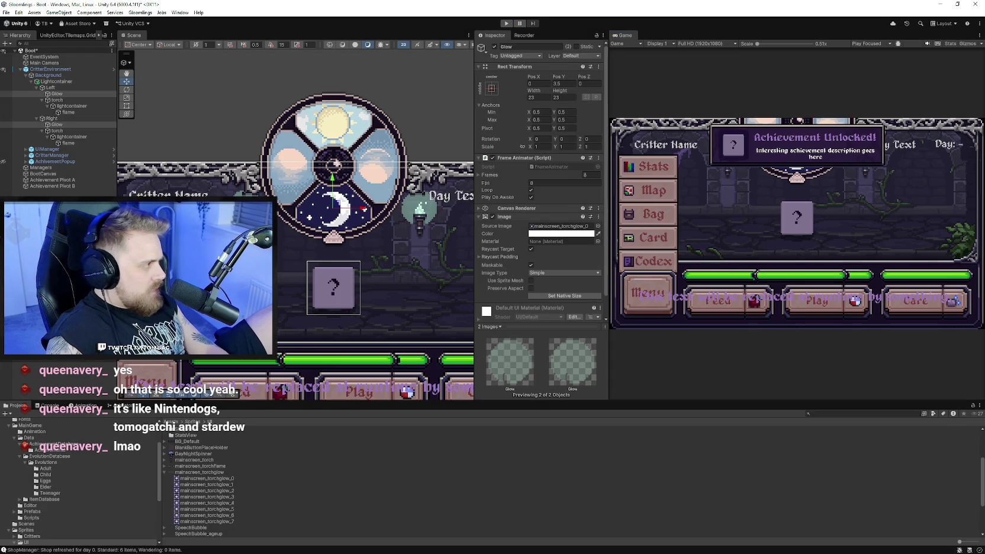
pyautogui.hotkey('alt', 'Tab')
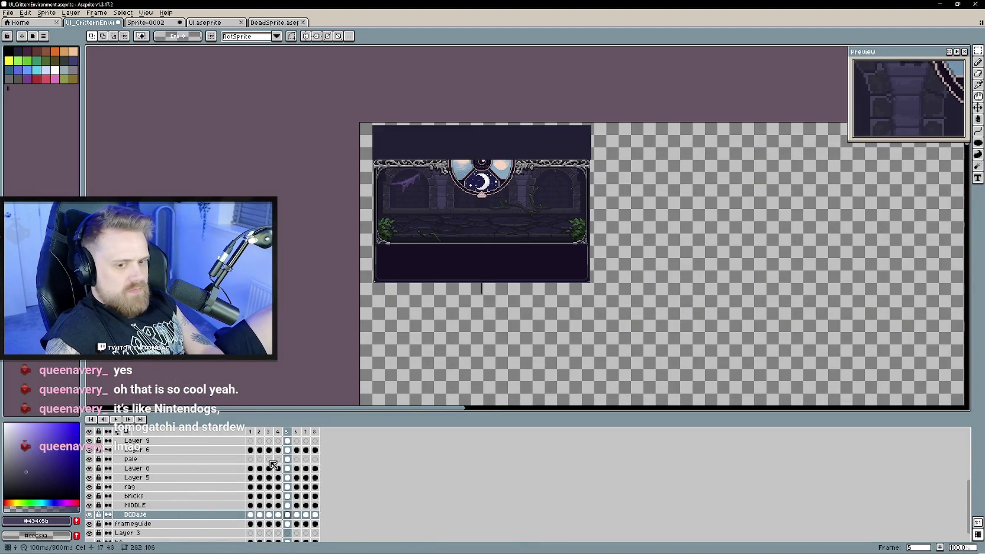
# - Fill the empty area around the castle room dark navy on the BGBase layer
pyautogui.click(126, 499)
pyautogui.click(446, 321)
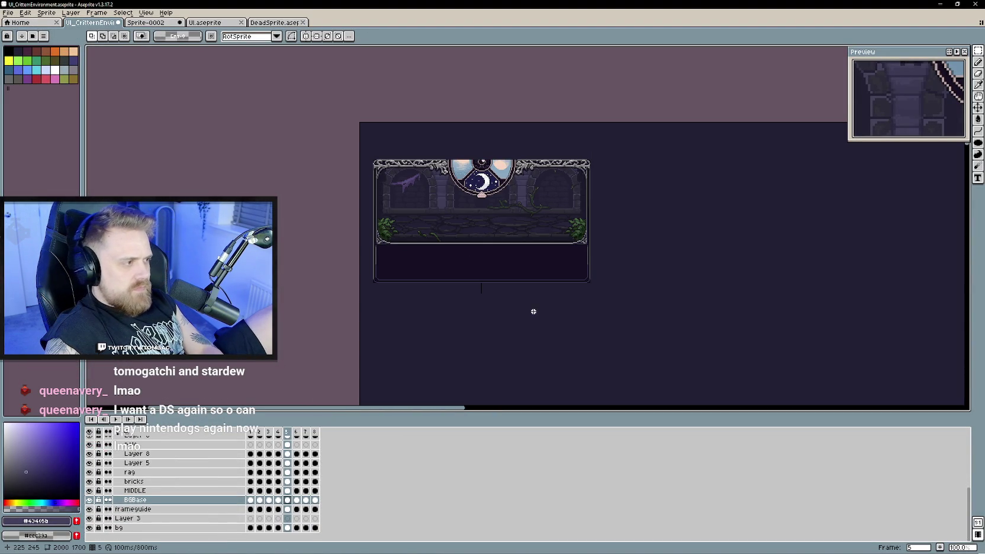
pyautogui.hscroll(-2, 503, 307)
pyautogui.scroll(2, 512, 296)
pyautogui.scroll(-1, 533, 317)
pyautogui.scroll(-2, 533, 317)
pyautogui.hscroll(-1, 553, 294)
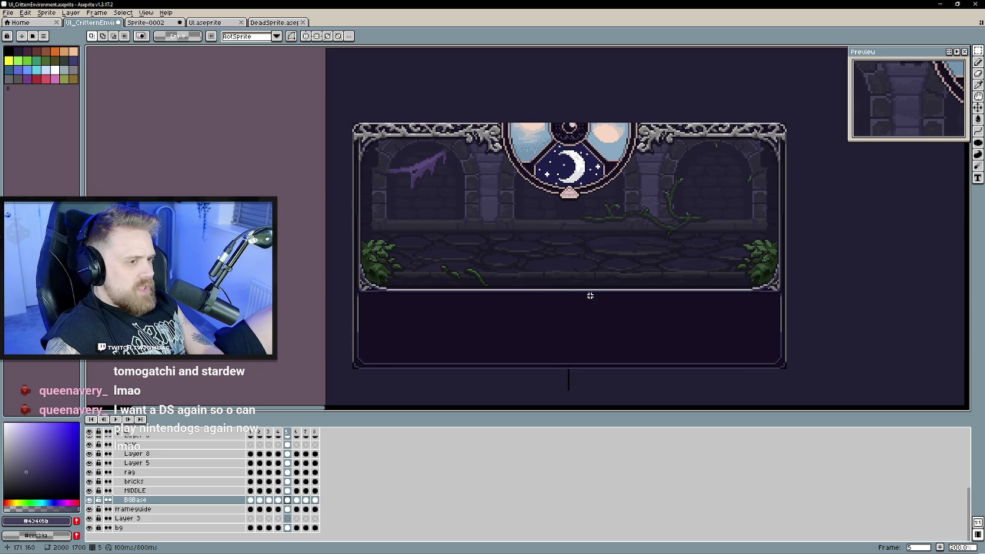
# - Look over the Sprite-0002 artwork and the UI.aseprite menu frame and buttons
pyautogui.click(152, 23)
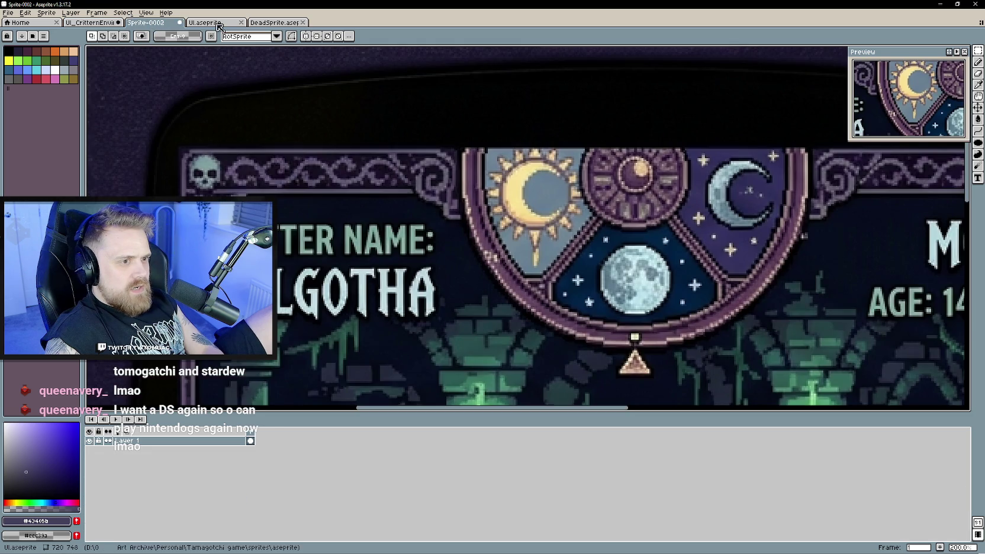
pyautogui.click(207, 23)
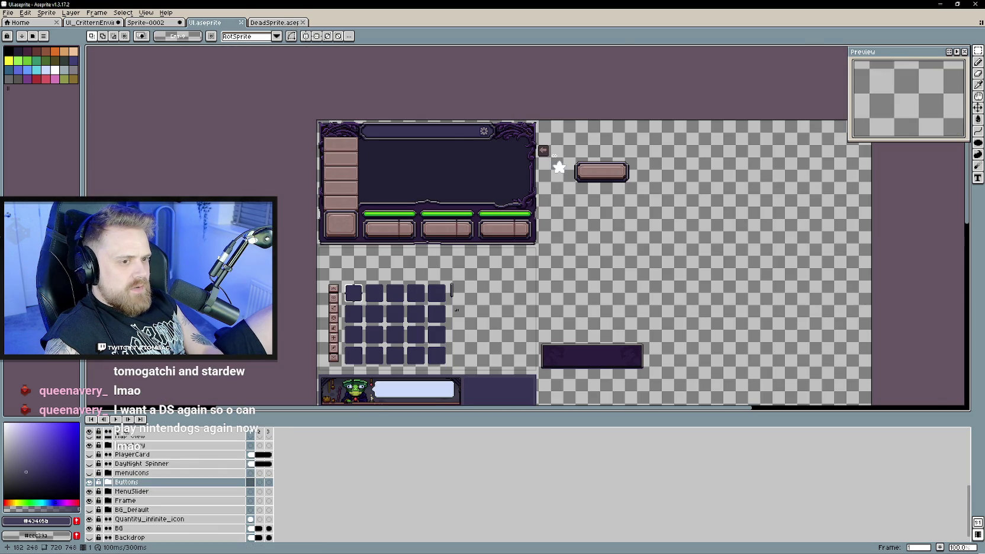
pyautogui.scroll(1, 524, 215)
pyautogui.scroll(-3, 523, 215)
pyautogui.scroll(2, 448, 154)
pyautogui.scroll(5, 485, 212)
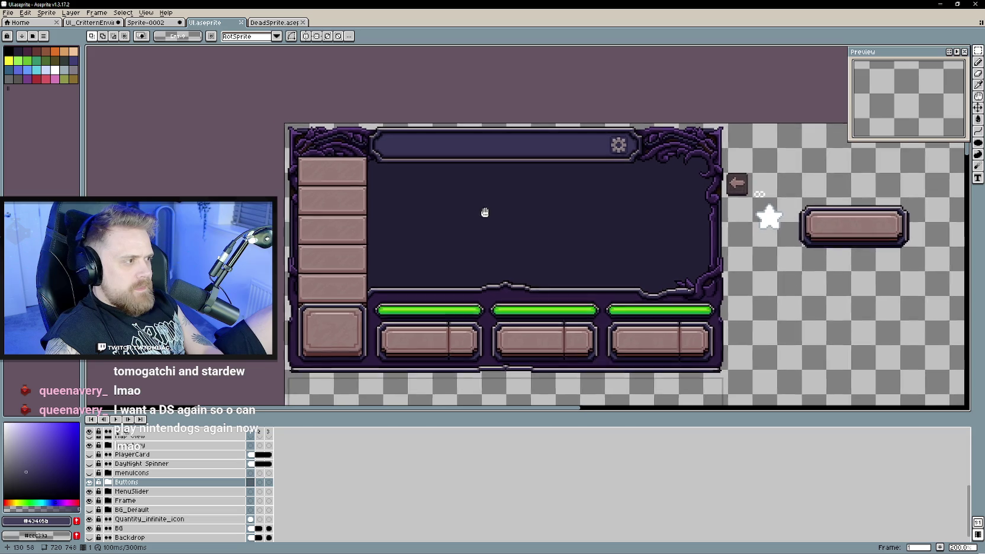
pyautogui.moveTo(485, 212); pyautogui.dragTo(452, 196)
pyautogui.moveTo(578, 222)
pyautogui.mouseDown()
pyautogui.moveTo(501, 211)
pyautogui.moveTo(608, 186)
pyautogui.mouseUp()
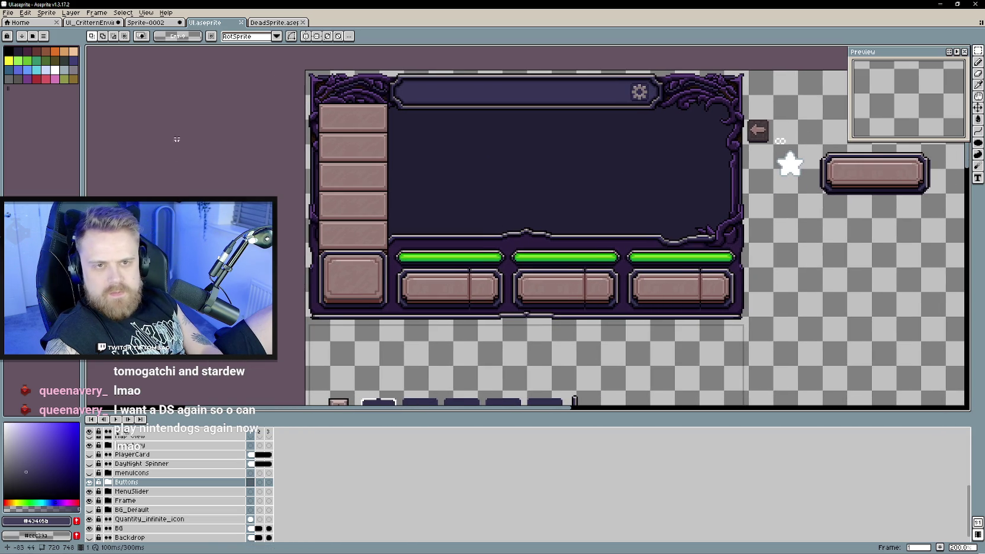
# - Go back to the UI_CritterEnvironment background, recentre it, and minimize Aseprite
pyautogui.click(80, 25)
pyautogui.moveTo(671, 242)
pyautogui.mouseDown()
pyautogui.moveTo(587, 229)
pyautogui.moveTo(630, 217)
pyautogui.mouseUp()
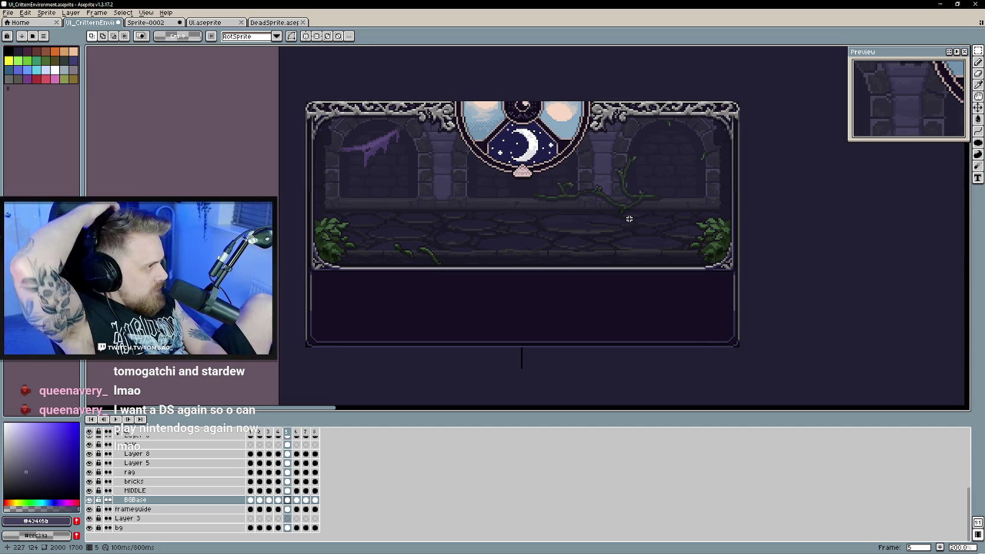
pyautogui.click(940, 4)
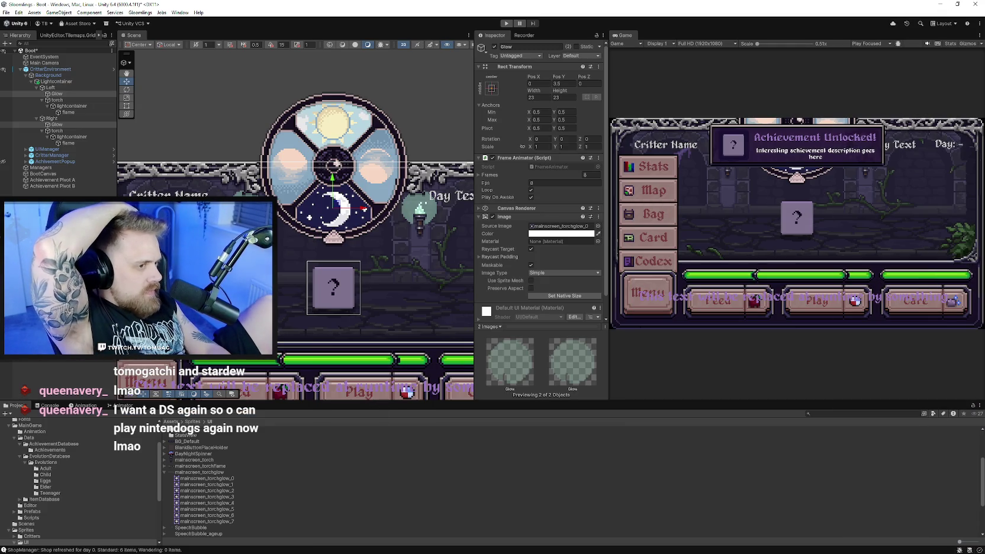
# - Give the upper Unity panels more height and start the game in Play mode
pyautogui.moveTo(823, 401); pyautogui.dragTo(825, 411)
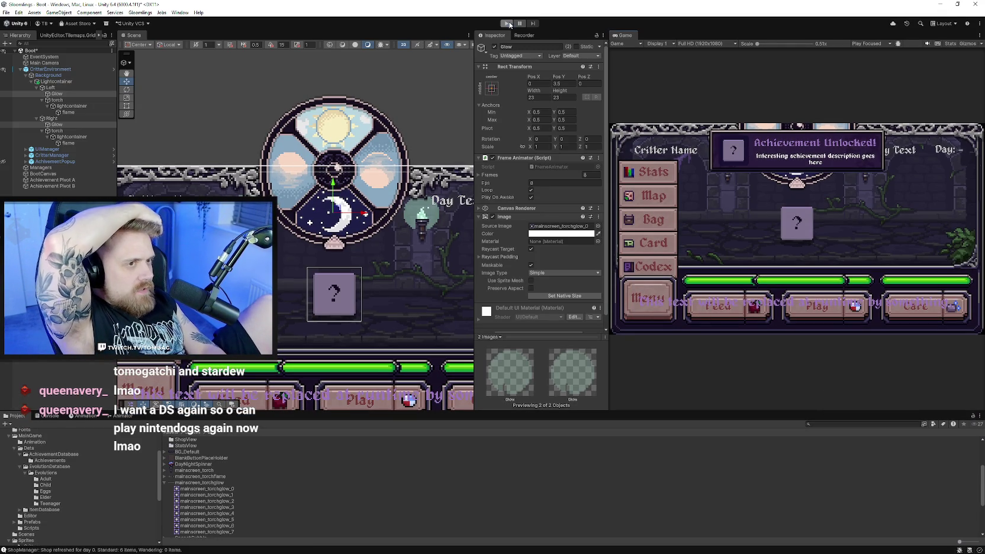
pyautogui.click(507, 24)
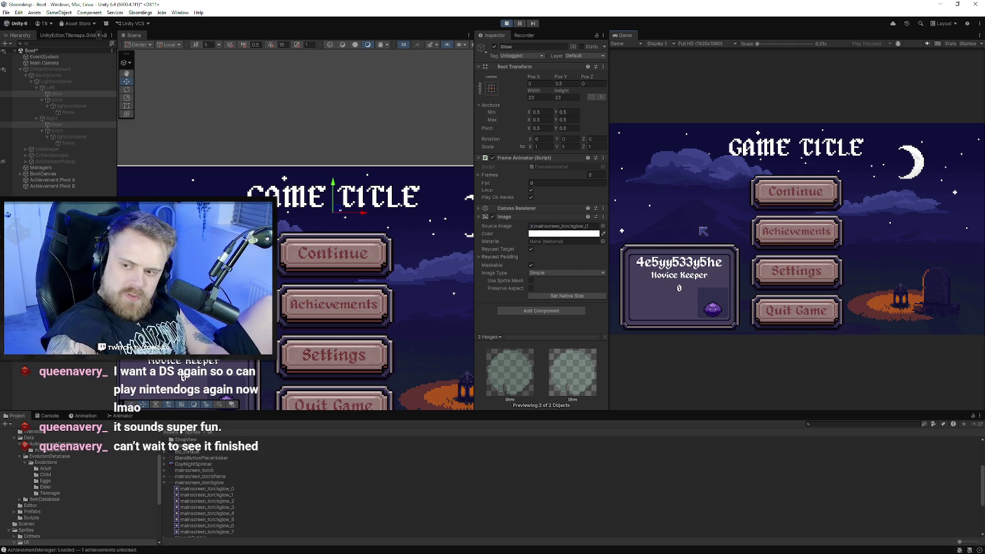
pyautogui.click(791, 236)
pyautogui.scroll(-2, 786, 249)
pyautogui.scroll(-4, 746, 240)
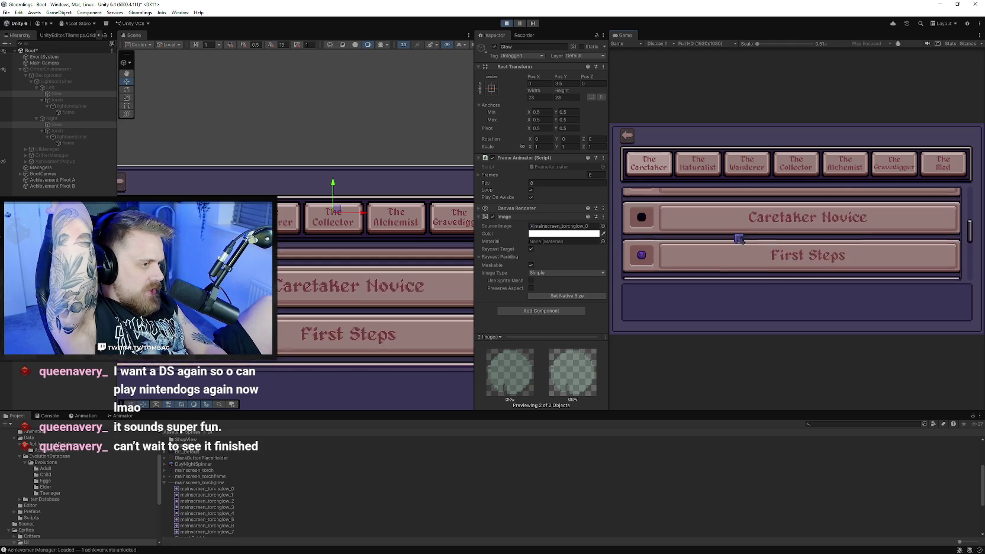
pyautogui.scroll(-3, 739, 239)
pyautogui.scroll(5, 740, 213)
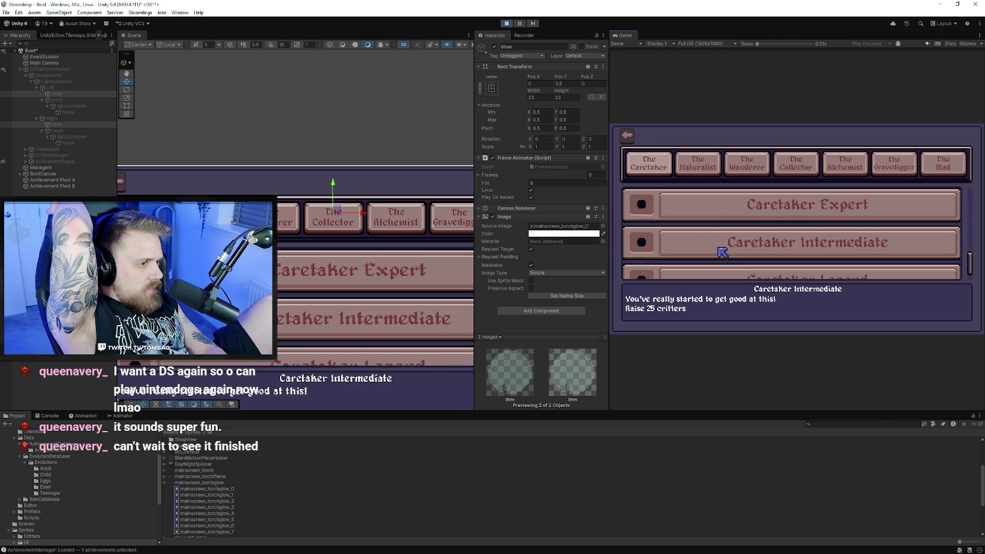
pyautogui.scroll(-1, 723, 246)
pyautogui.scroll(-2, 723, 240)
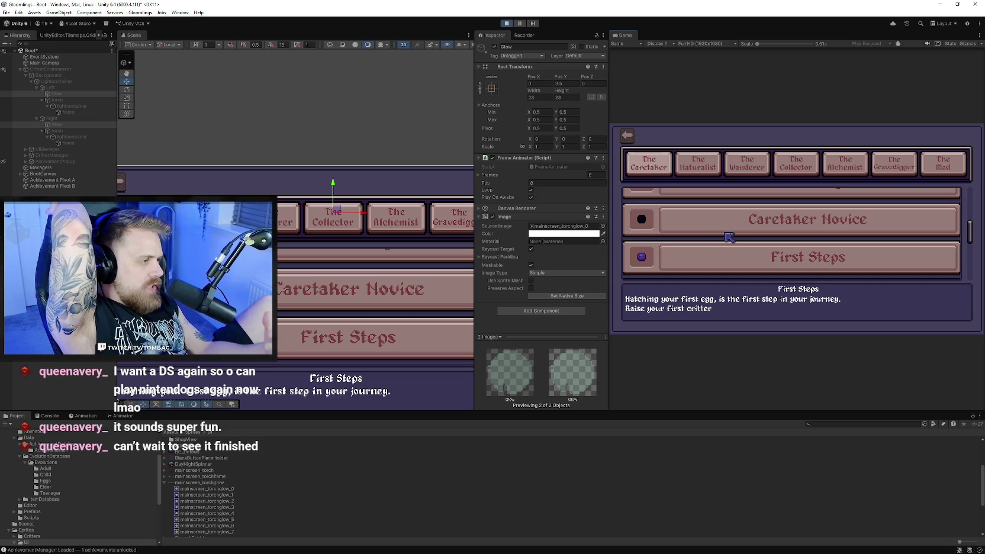
pyautogui.scroll(3, 729, 237)
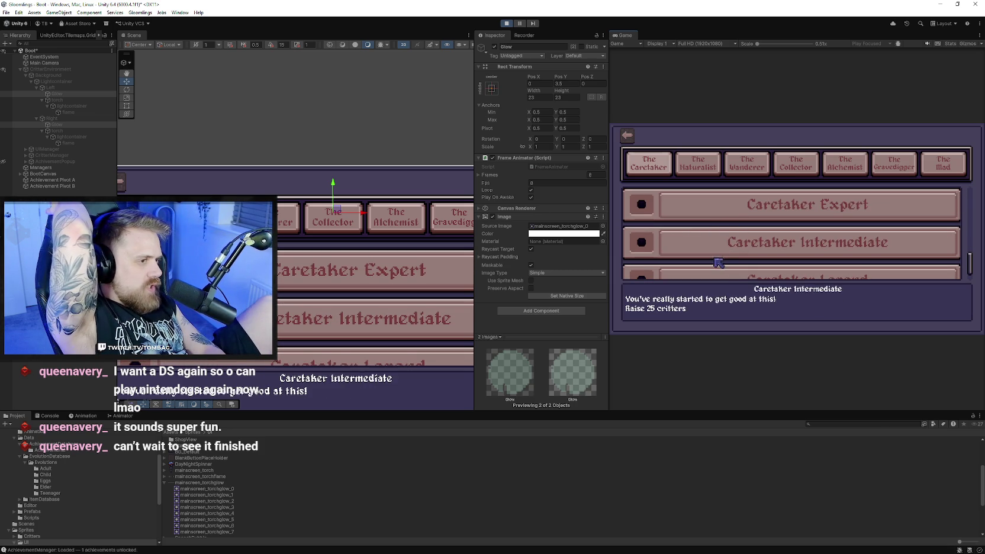
pyautogui.scroll(-1, 732, 225)
pyautogui.scroll(-2, 717, 253)
pyautogui.scroll(-3, 717, 254)
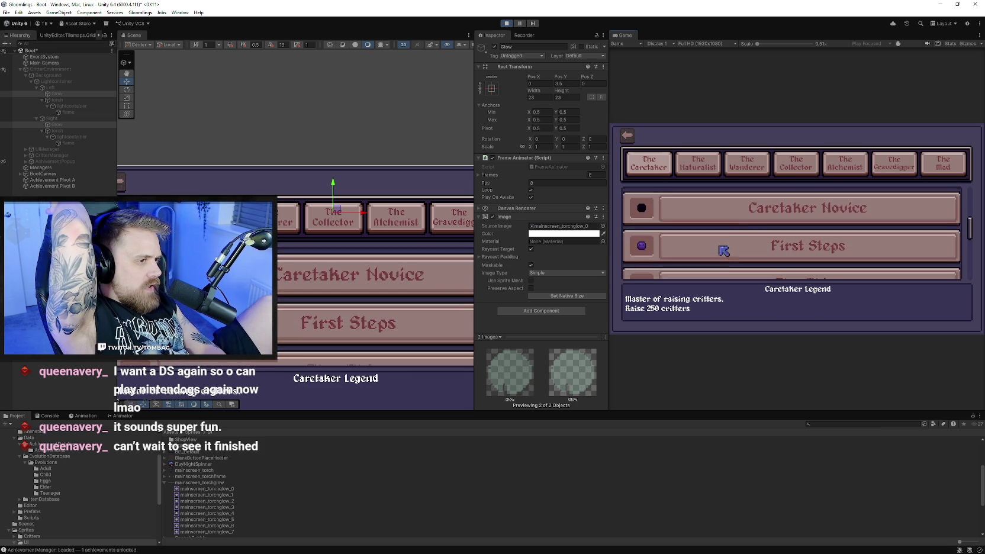
pyautogui.scroll(2, 732, 225)
pyautogui.scroll(3, 728, 222)
pyautogui.click(746, 168)
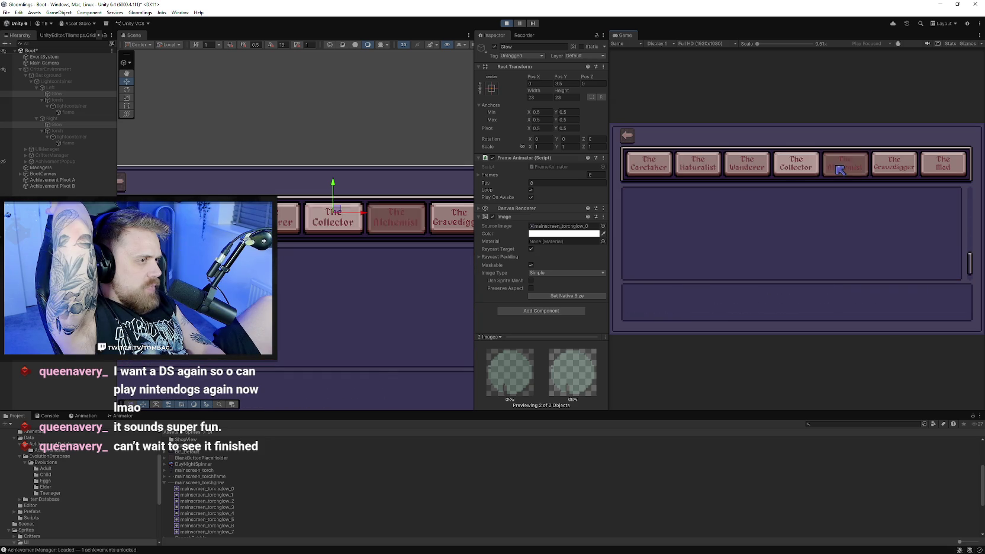
pyautogui.click(649, 163)
pyautogui.click(627, 136)
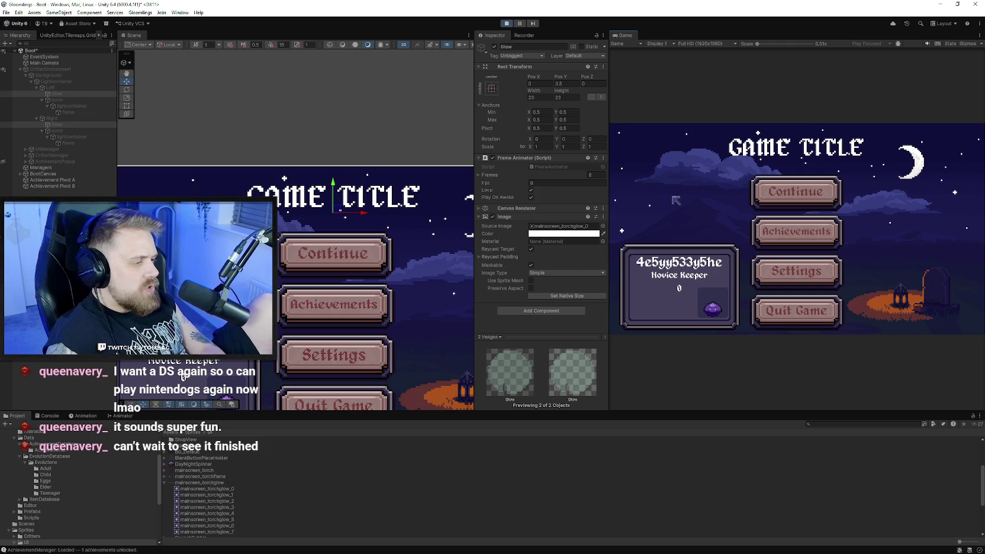
# - Continue the saved game into the Day 2 castle room, then stop Play mode
pyautogui.click(763, 199)
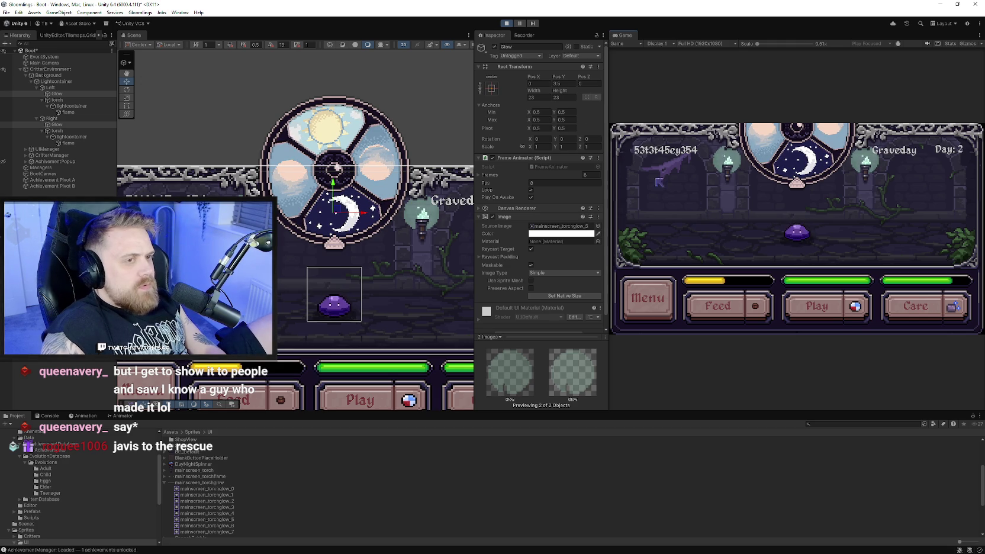
pyautogui.click(507, 25)
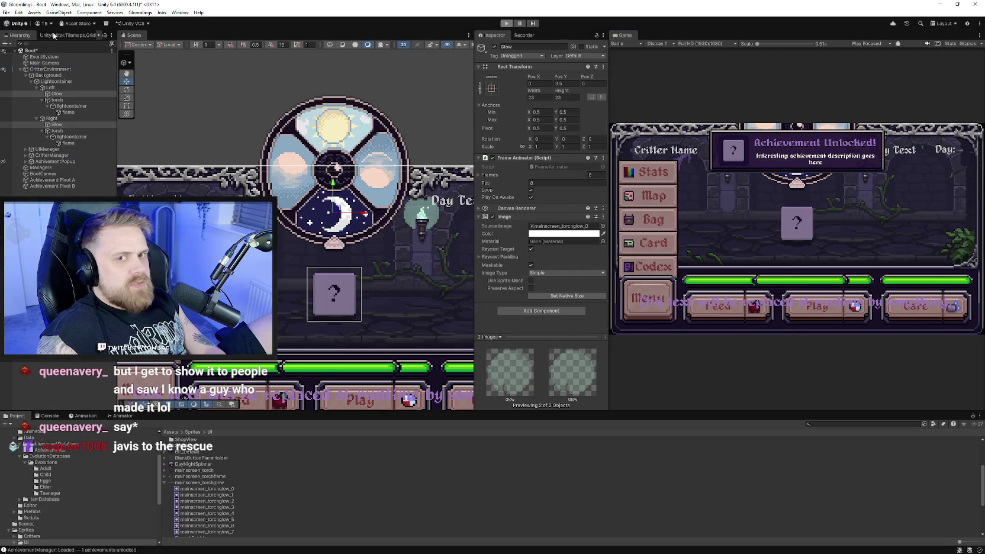
pyautogui.click(6, 12)
pyautogui.click(6, 12)
pyautogui.click(6, 13)
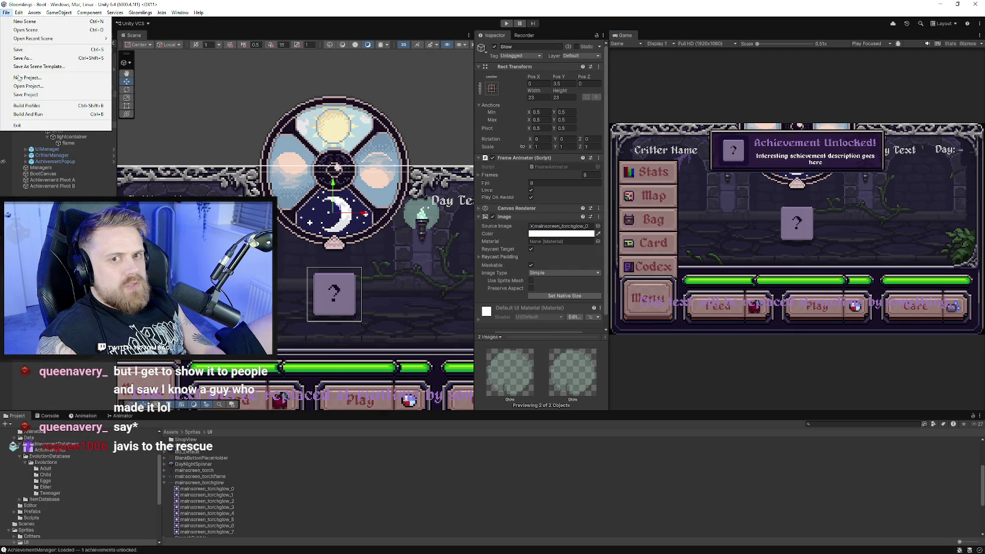
pyautogui.click(29, 98)
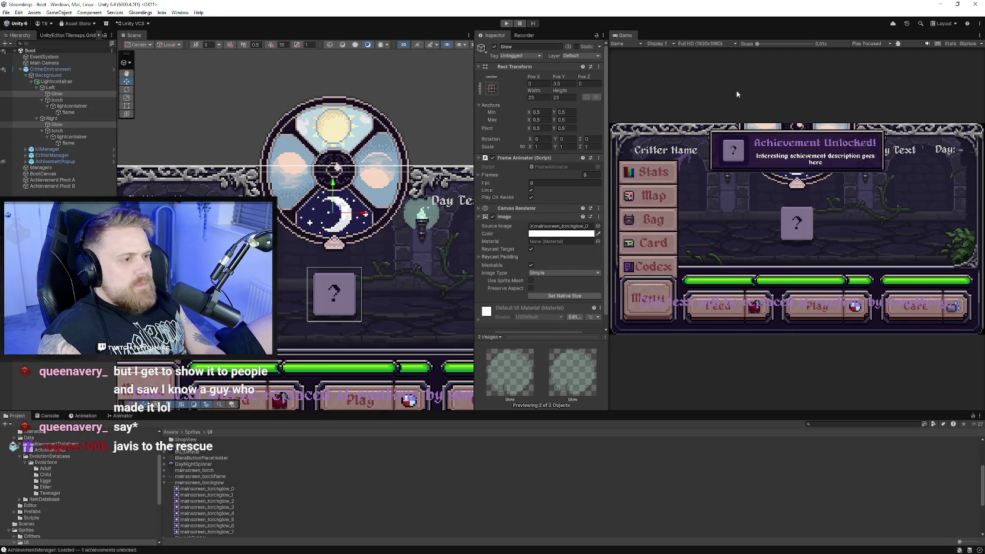